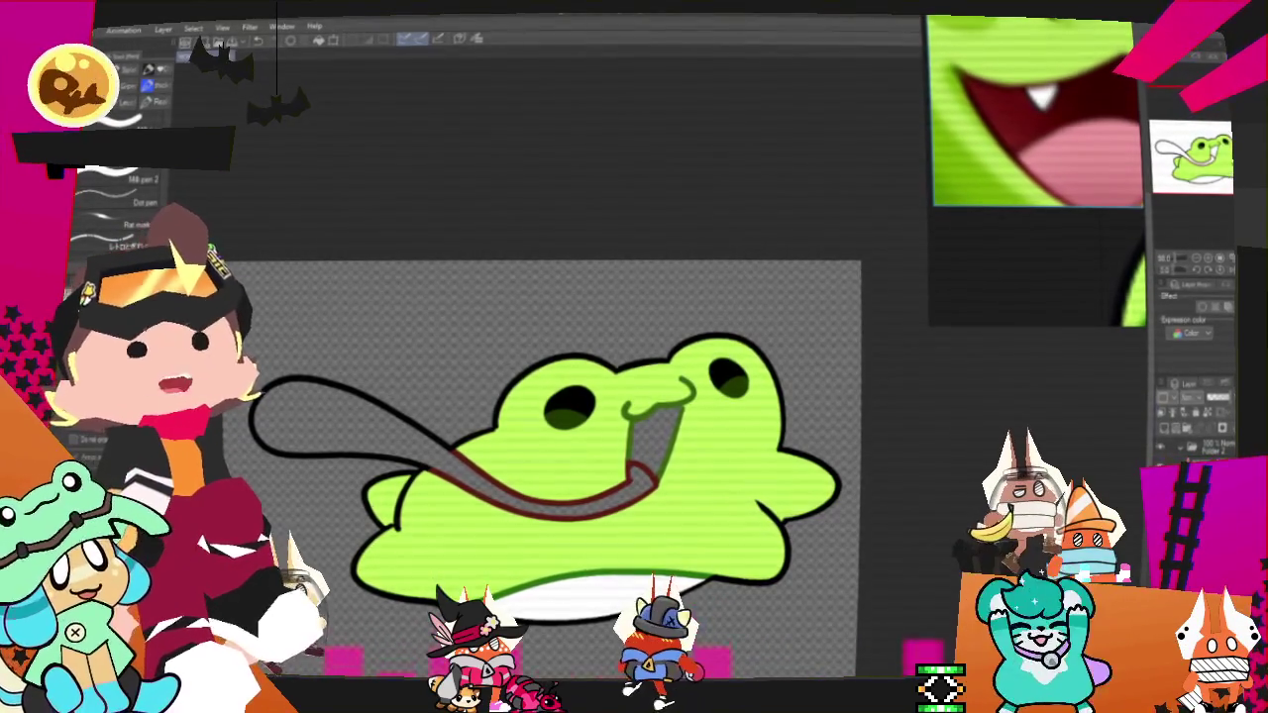
# Zoom in on the frog's mouth and brush dark red over the green patch inside it.
pyautogui.scroll(-3, 1038, 126)
pyautogui.scroll(-2, 1038, 126)
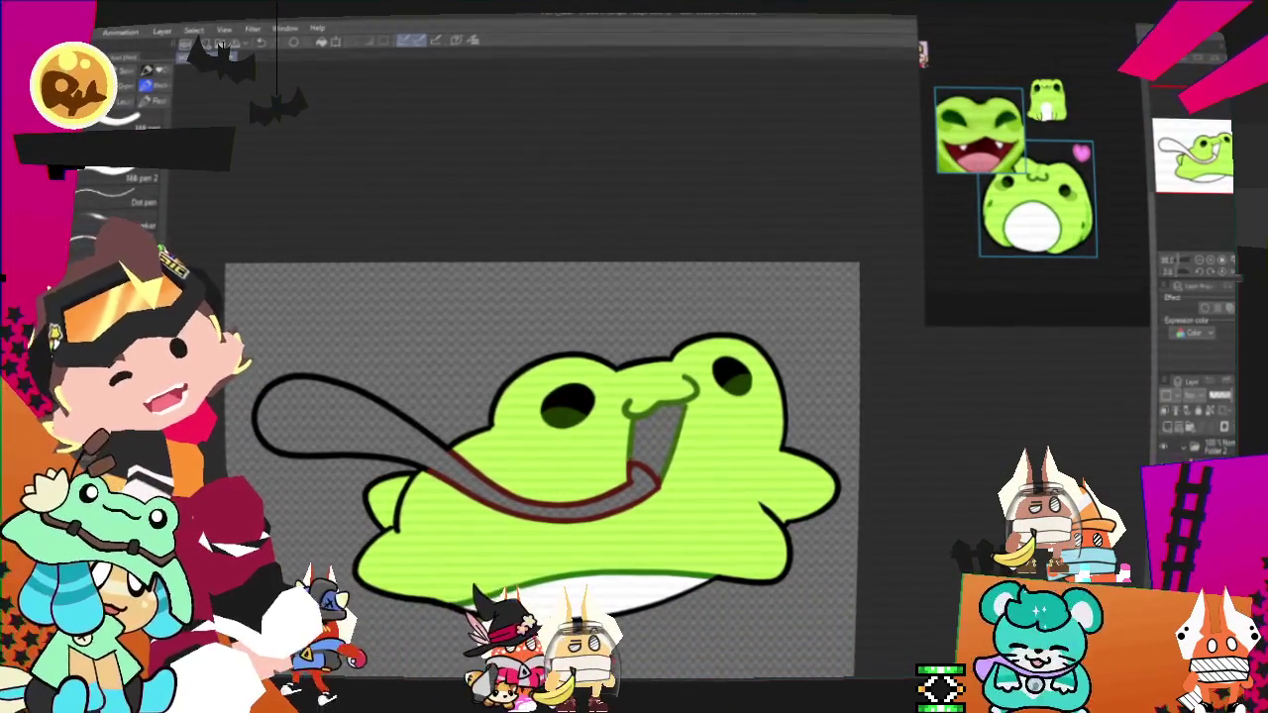
pyautogui.scroll(2, 390, 419)
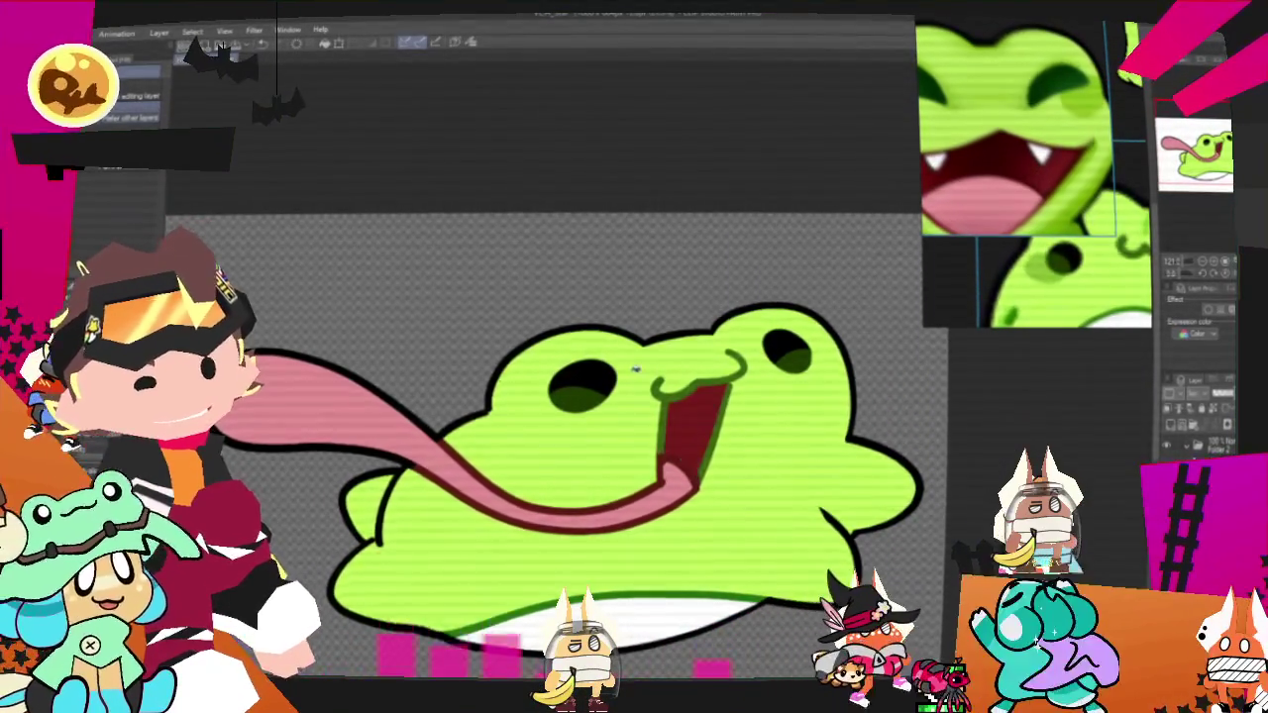
pyautogui.scroll(-3, 717, 390)
pyautogui.scroll(1, 716, 387)
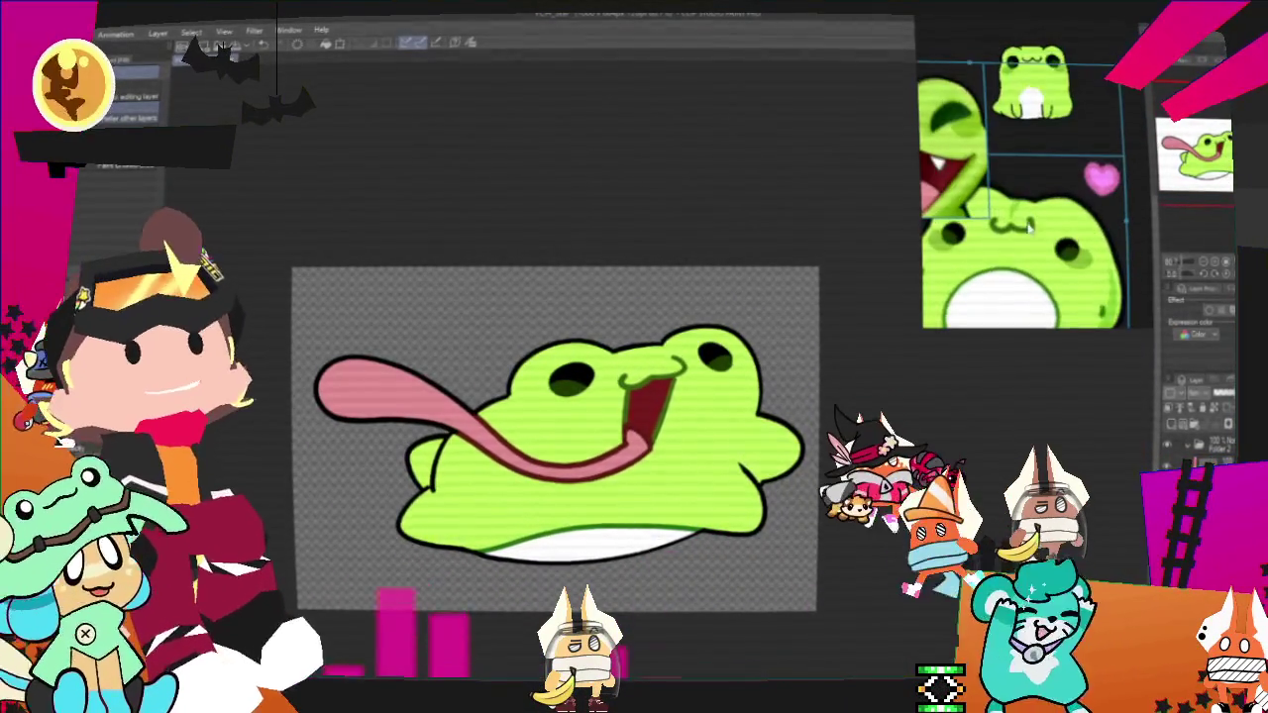
pyautogui.scroll(3, 639, 442)
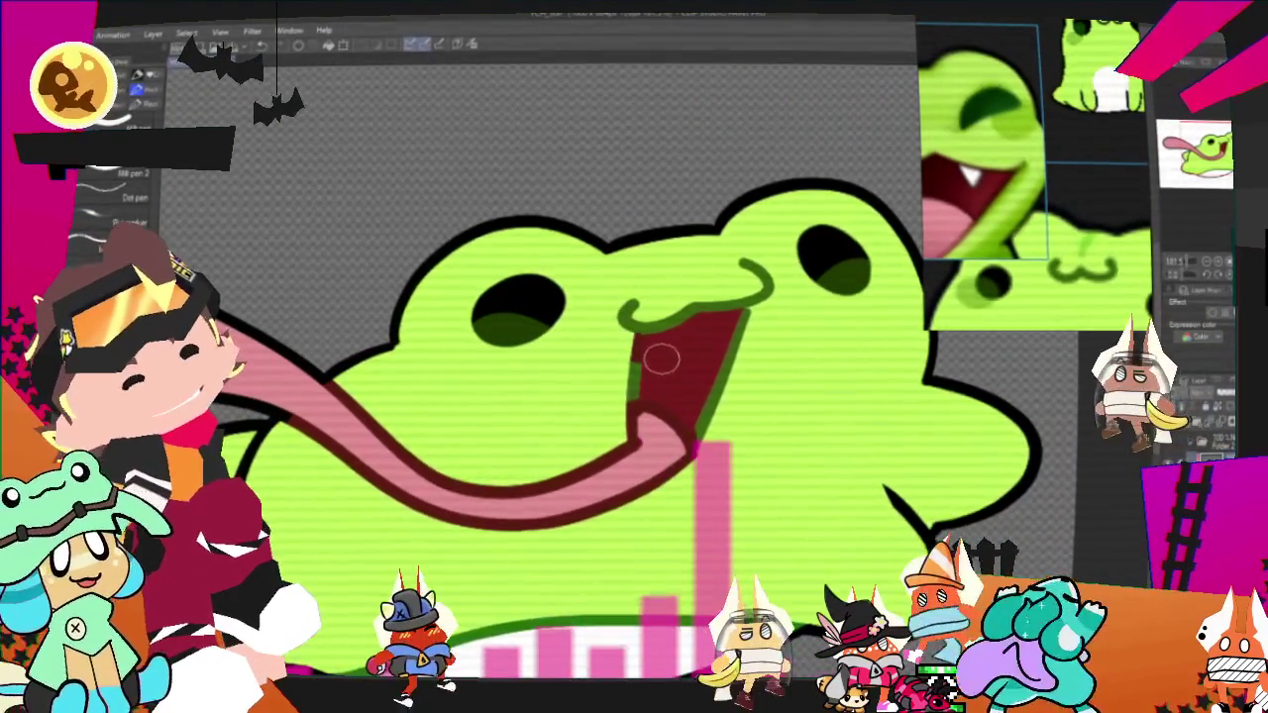
pyautogui.moveTo(665, 359); pyautogui.dragTo(749, 335)
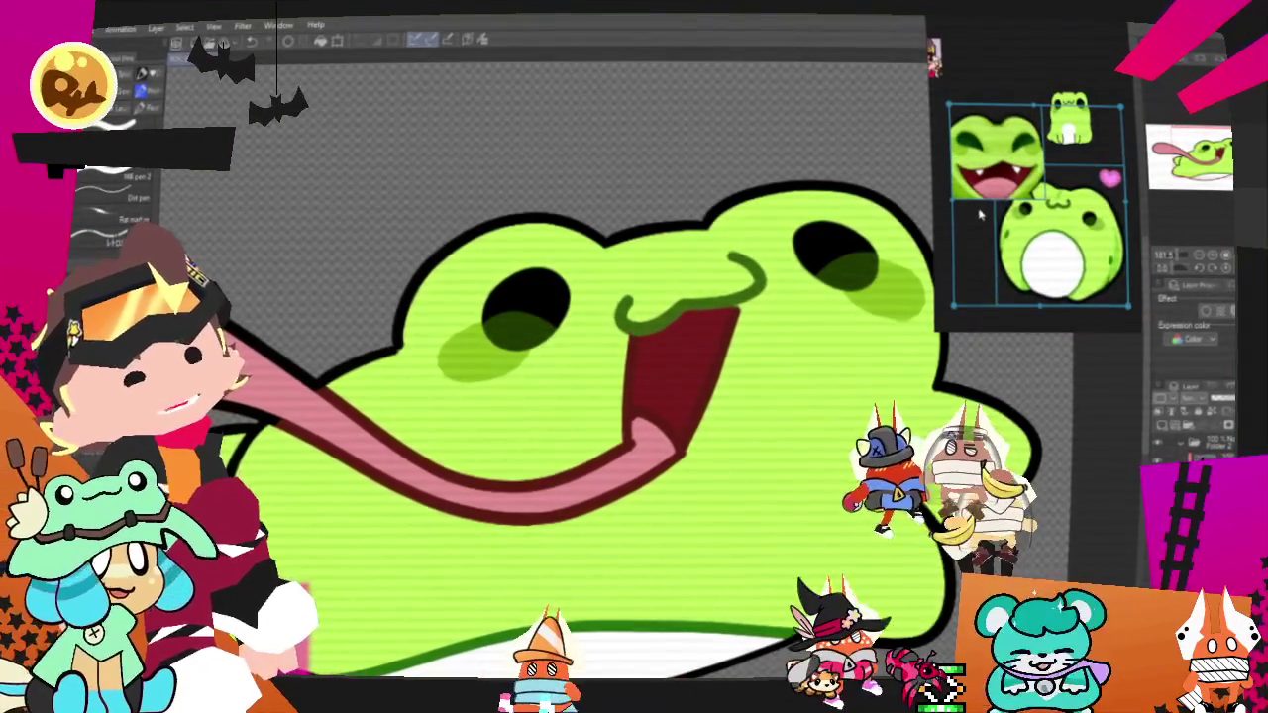
pyautogui.scroll(-1, 524, 449)
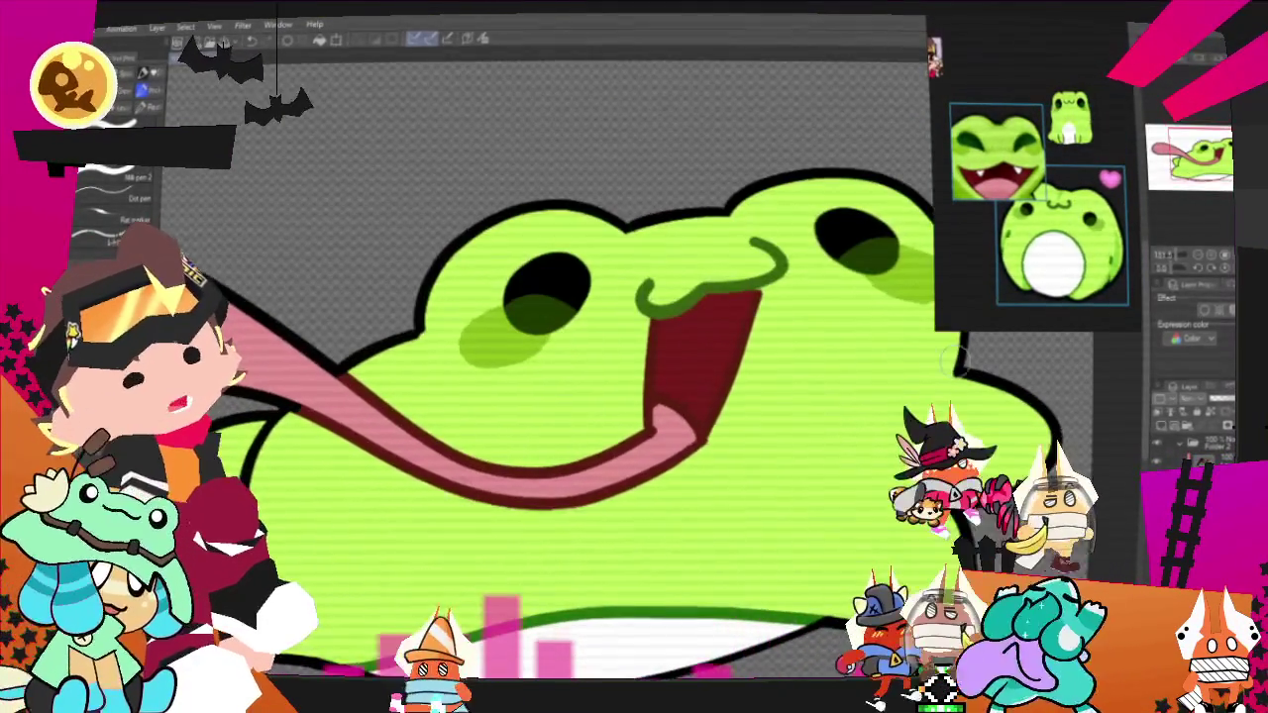
pyautogui.scroll(1, 525, 448)
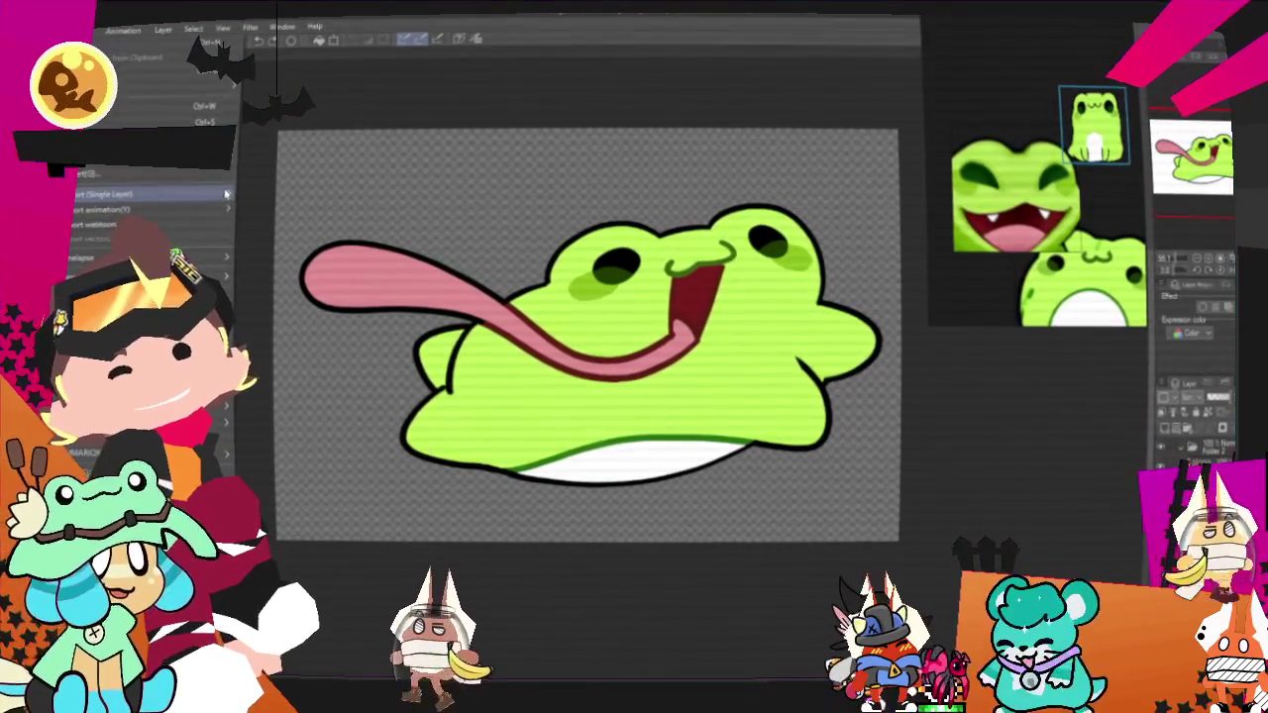
# Bring up the canvas context menu and dismiss it without changing anything.
pyautogui.rightClick(258, 188)
pyautogui.click(291, 237)
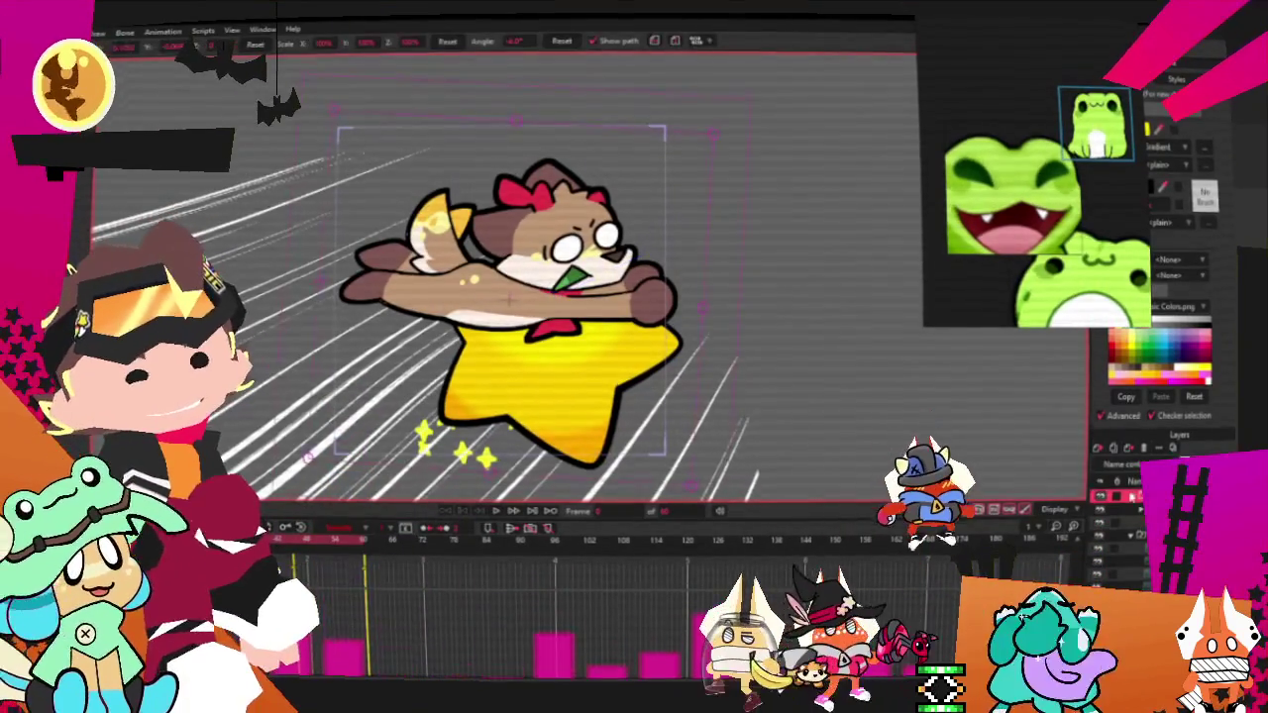
# Change the Joony.png layer's source image to Megaa from the Stacracters folder.
pyautogui.click(1103, 495)
pyautogui.doubleClick(1103, 495)
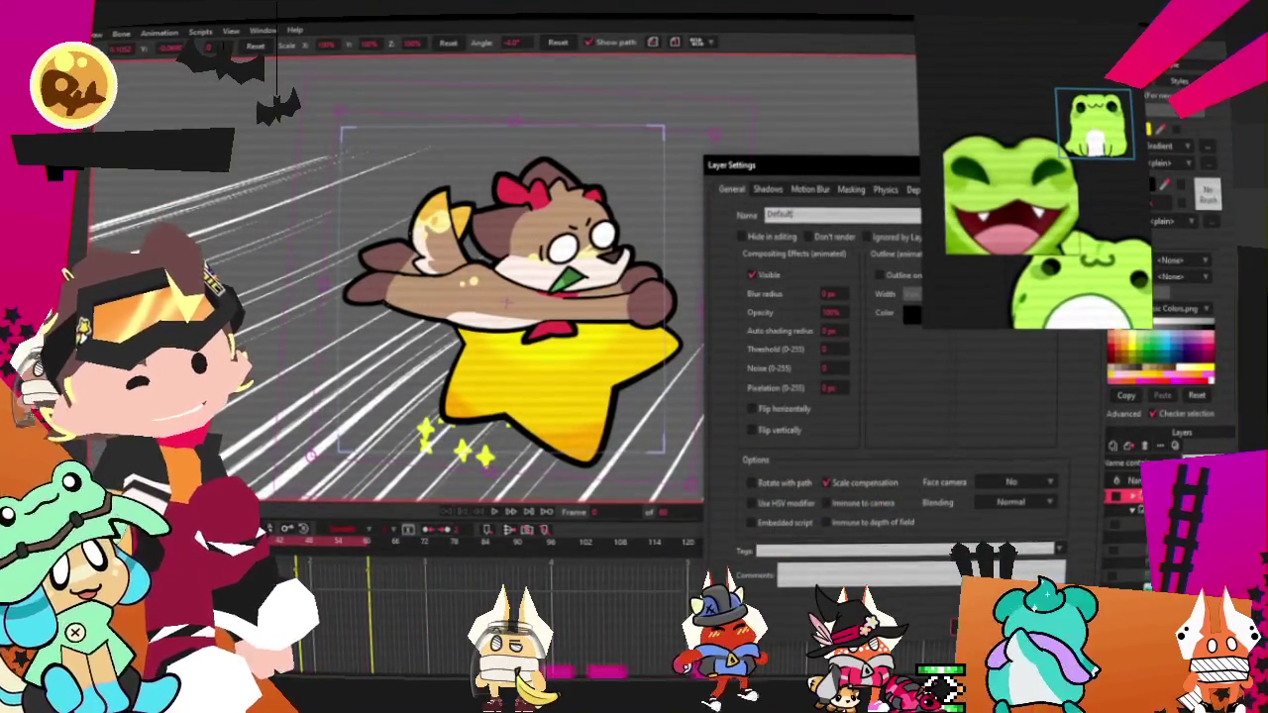
pyautogui.press('Escape')
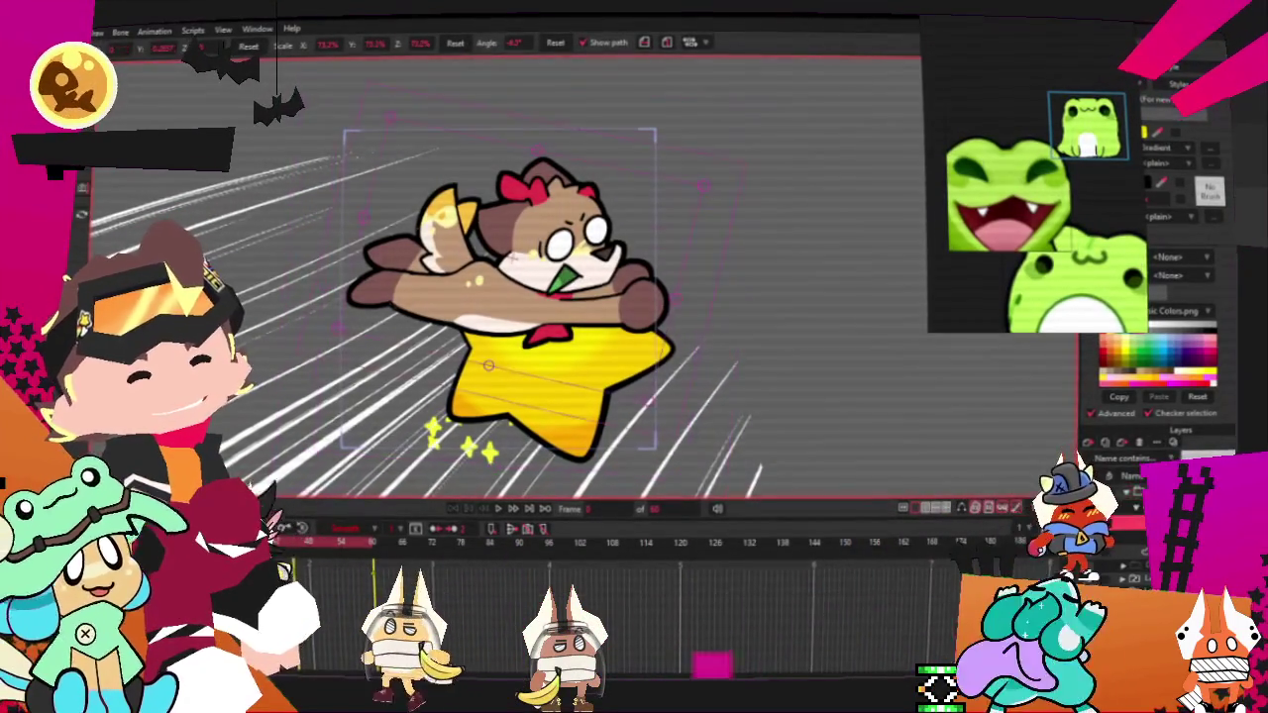
pyautogui.doubleClick(1136, 511)
pyautogui.click(867, 185)
pyautogui.click(824, 231)
pyautogui.doubleClick(726, 238)
pyautogui.click(804, 237)
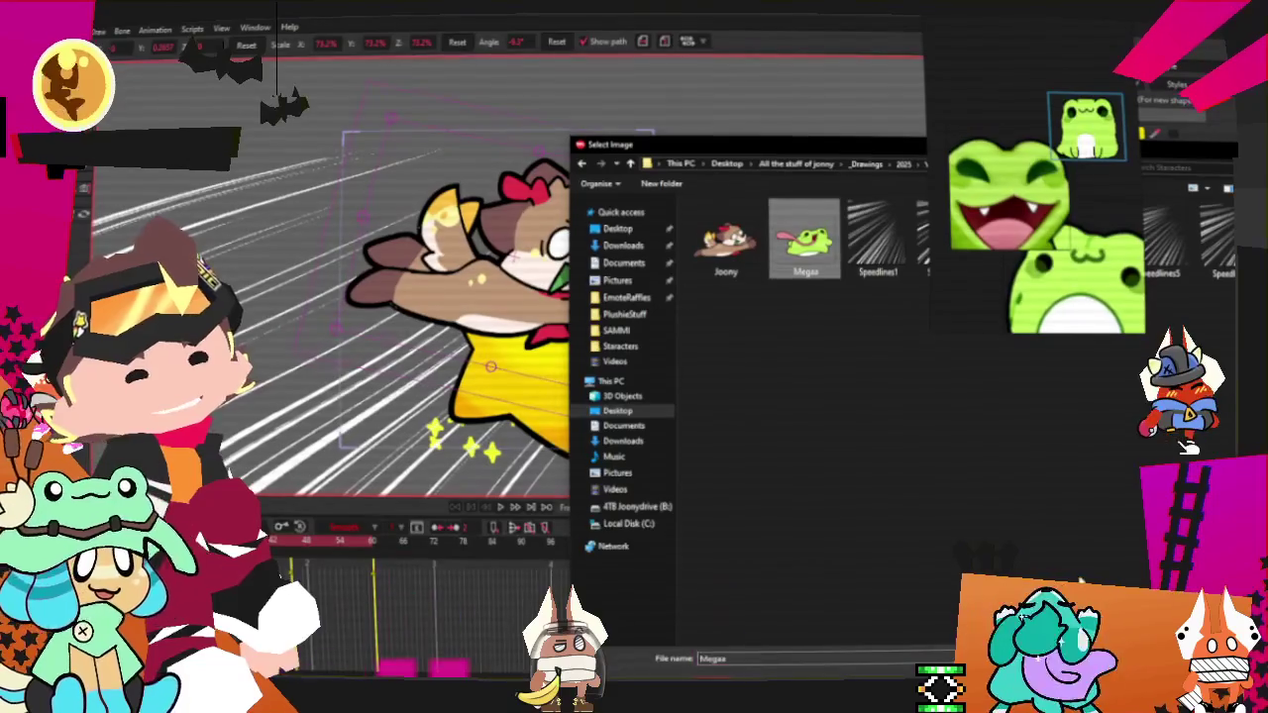
pyautogui.press('Return')
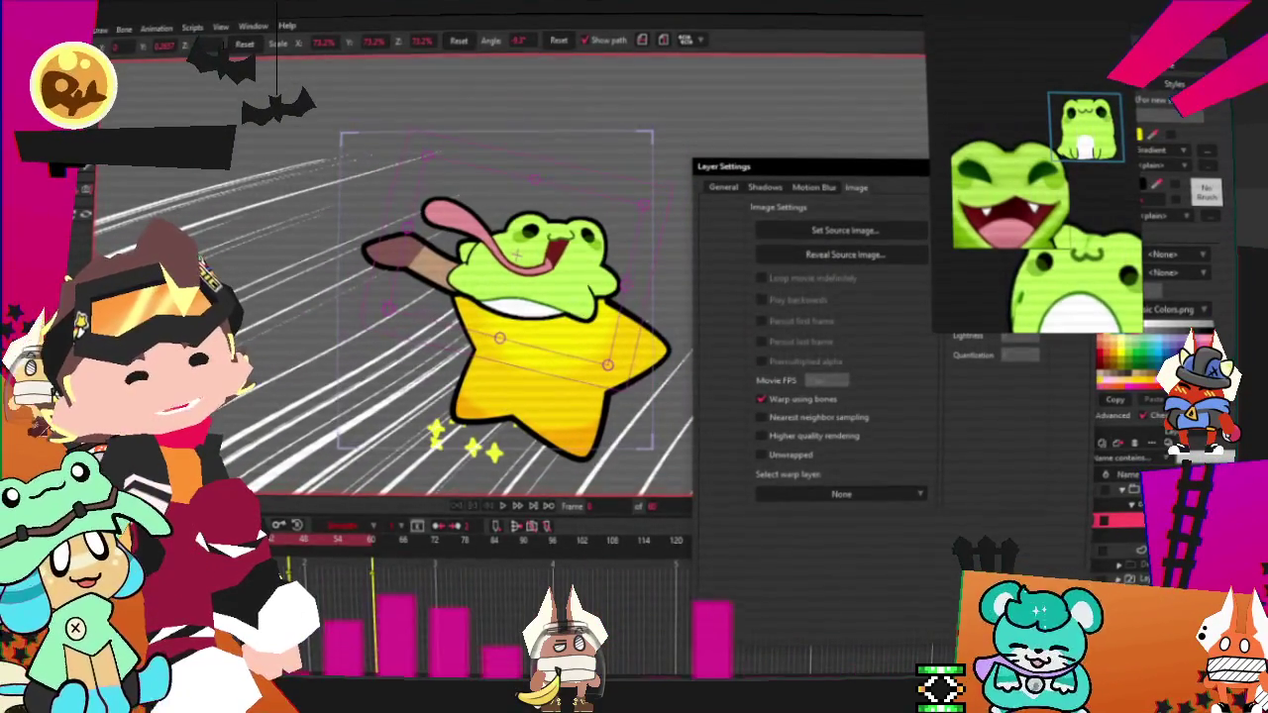
pyautogui.press('Return')
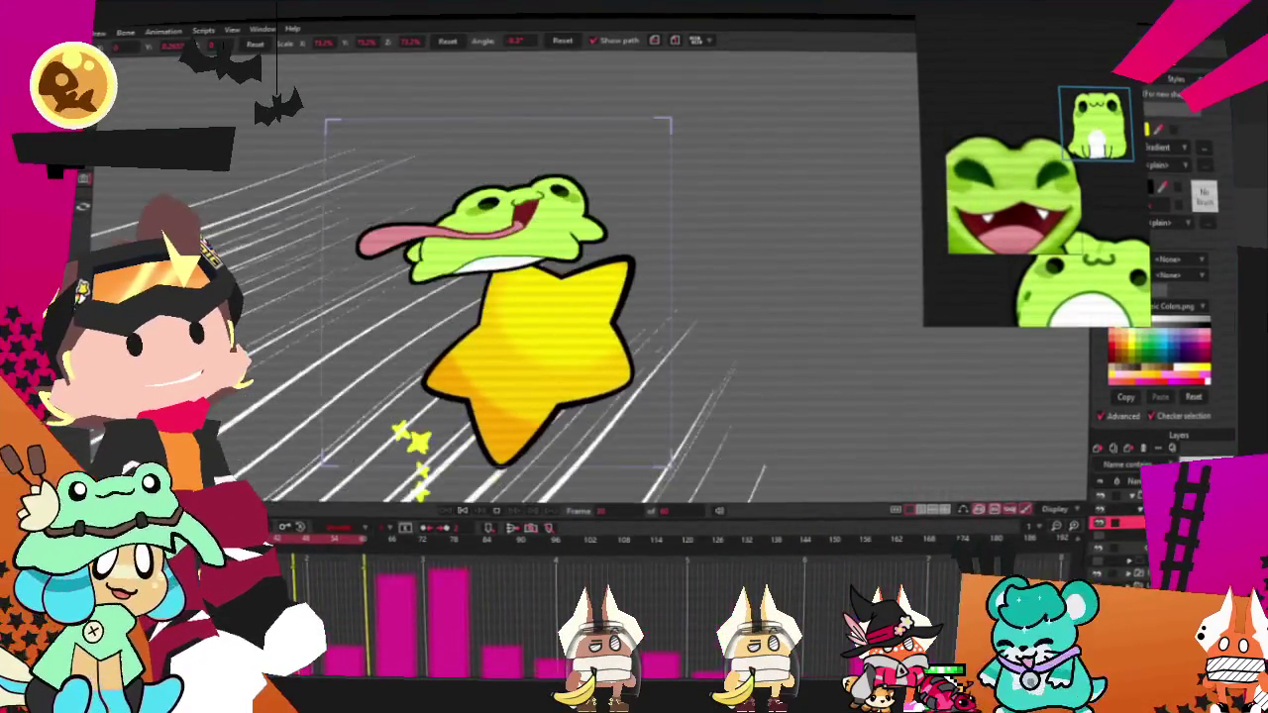
# Set the rider layer's source image back to Joony.
pyautogui.doubleClick(1114, 522)
pyautogui.click(843, 192)
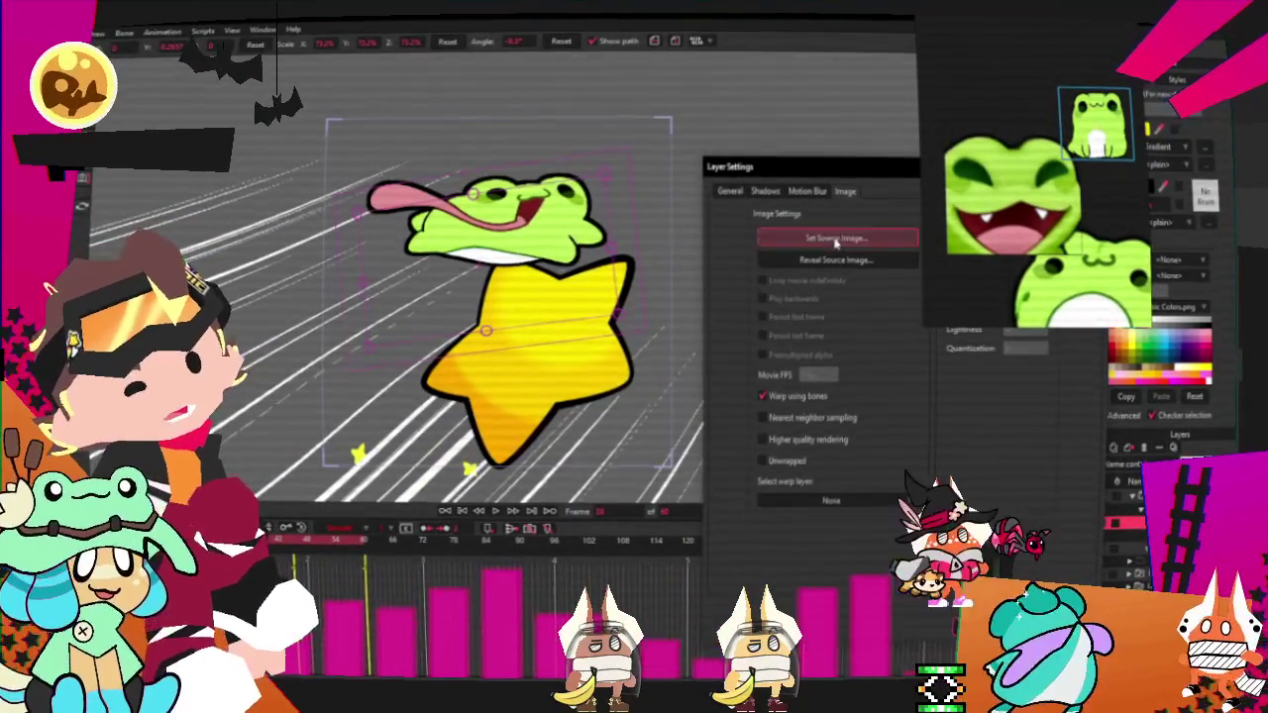
pyautogui.click(821, 236)
pyautogui.doubleClick(730, 242)
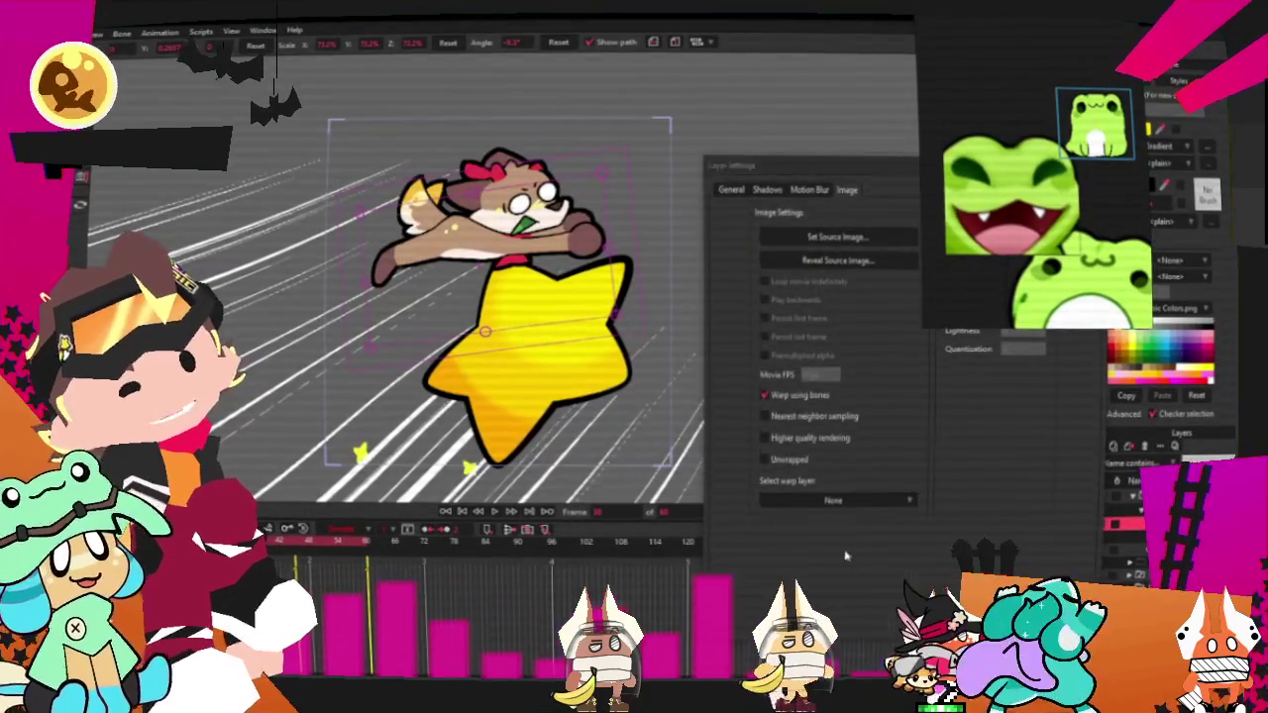
pyautogui.press('Return')
# Play back the star animation to preview Joony riding the star.
pyautogui.scroll(5, 515, 297)
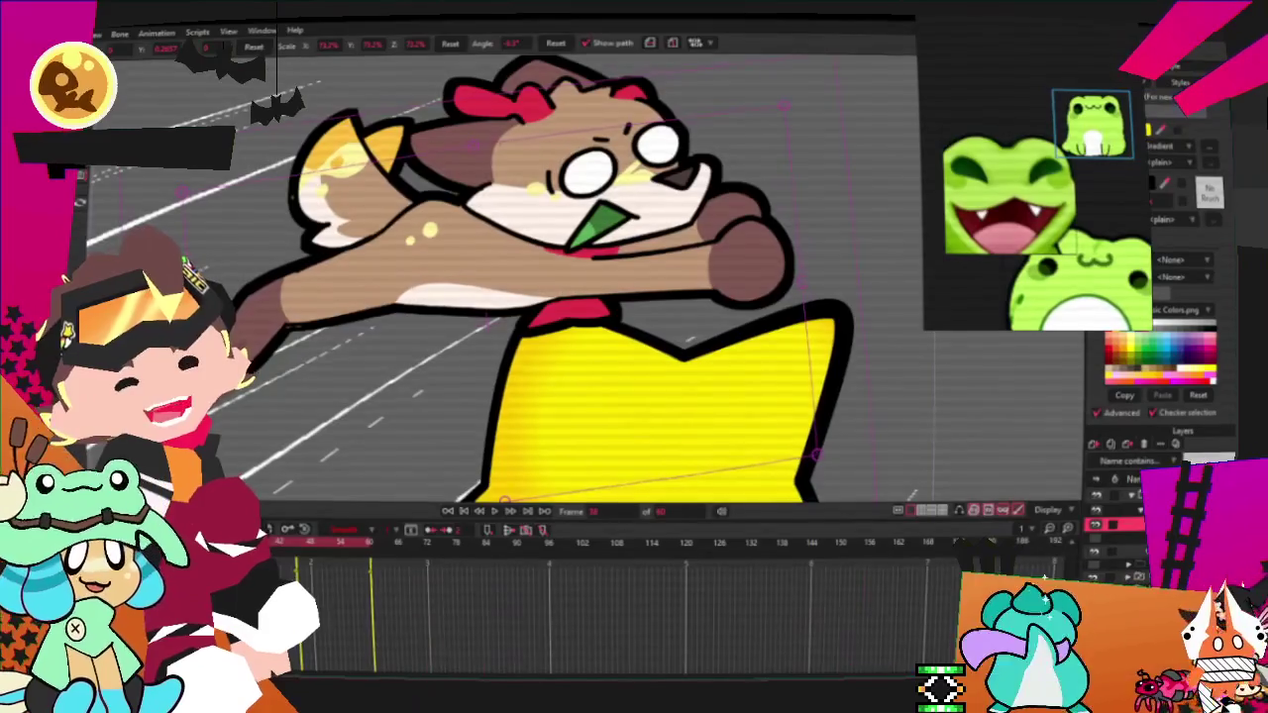
pyautogui.hotkey('ctrl', 'space')
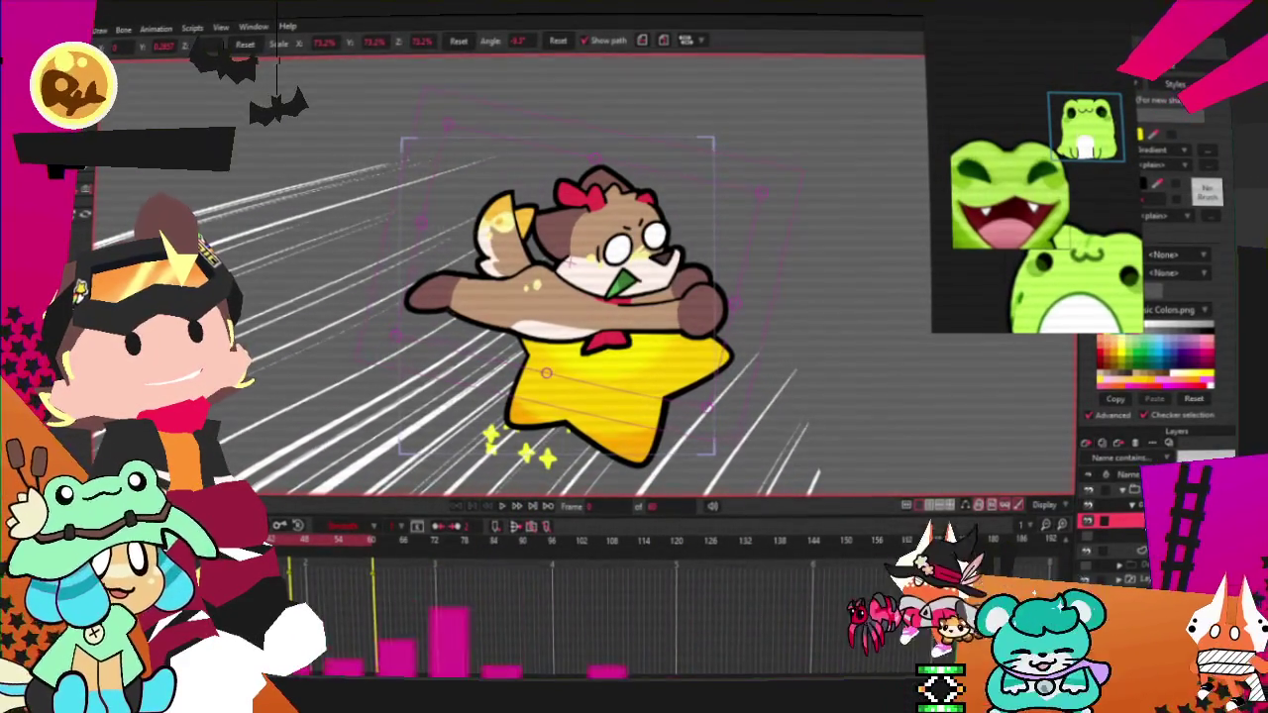
pyautogui.click(1109, 504)
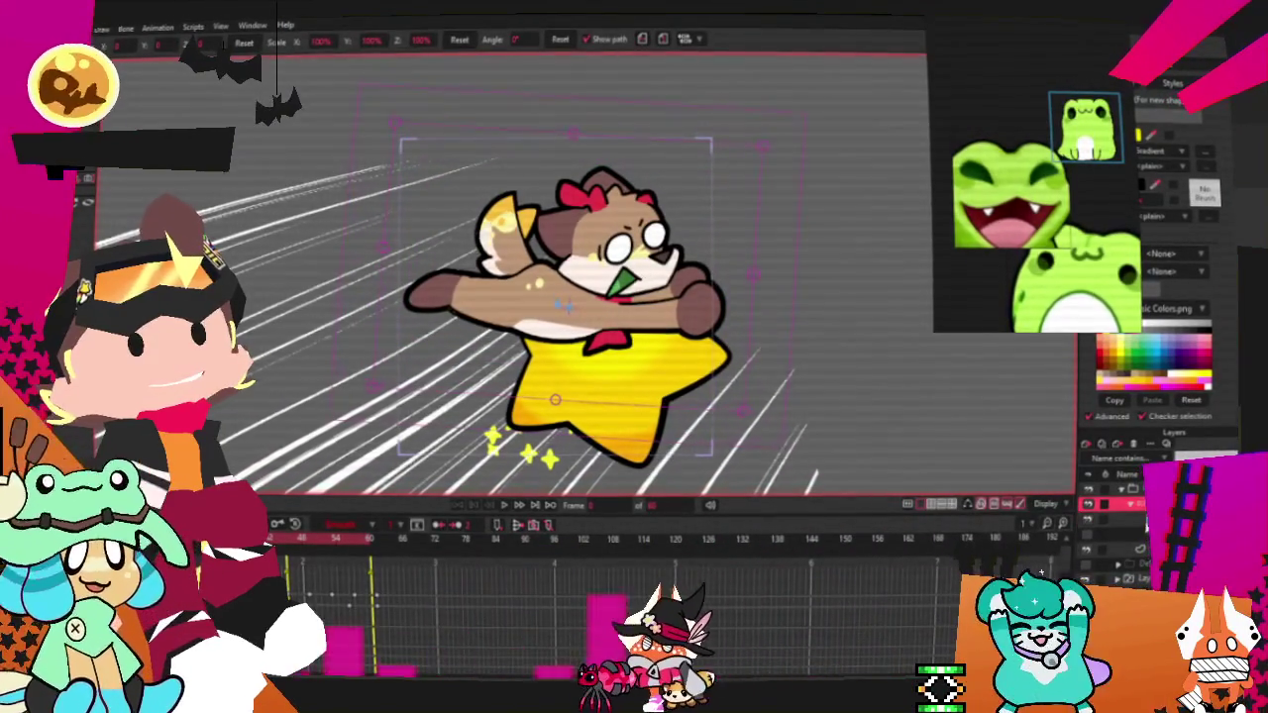
# Set the character layer's source image back to Megaa and select its scale value.
pyautogui.click(1109, 520)
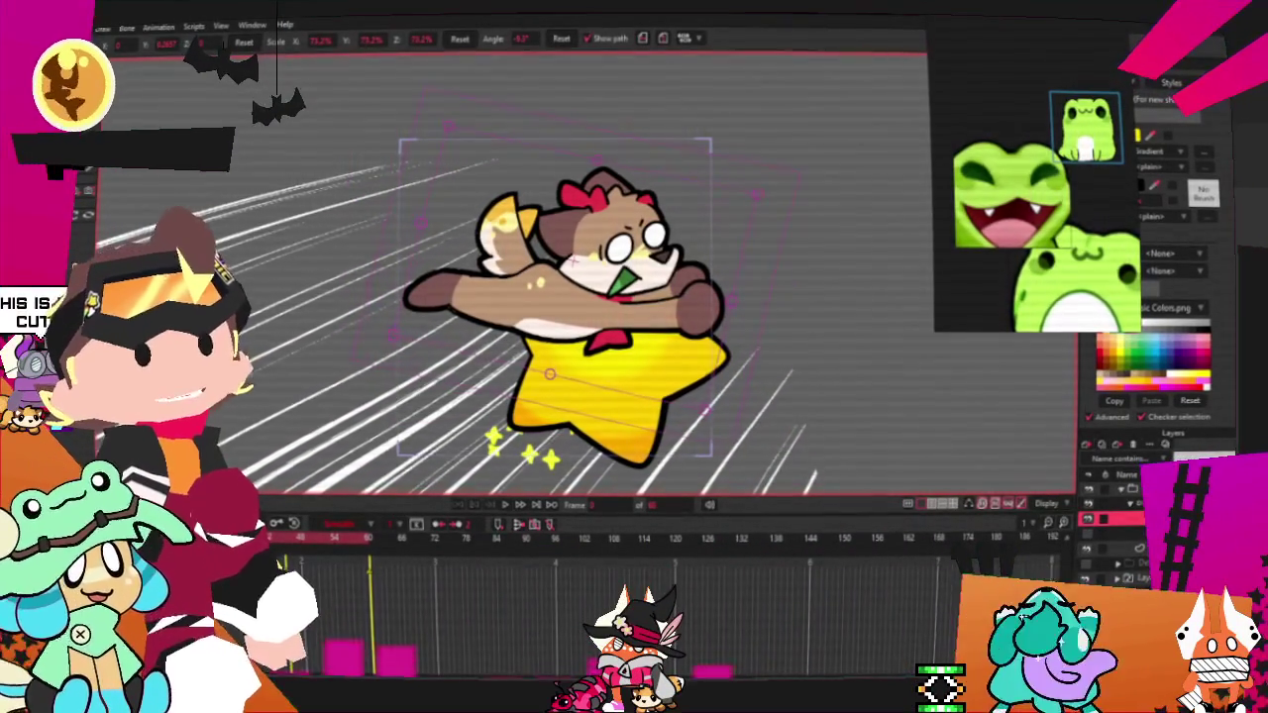
pyautogui.doubleClick(1109, 520)
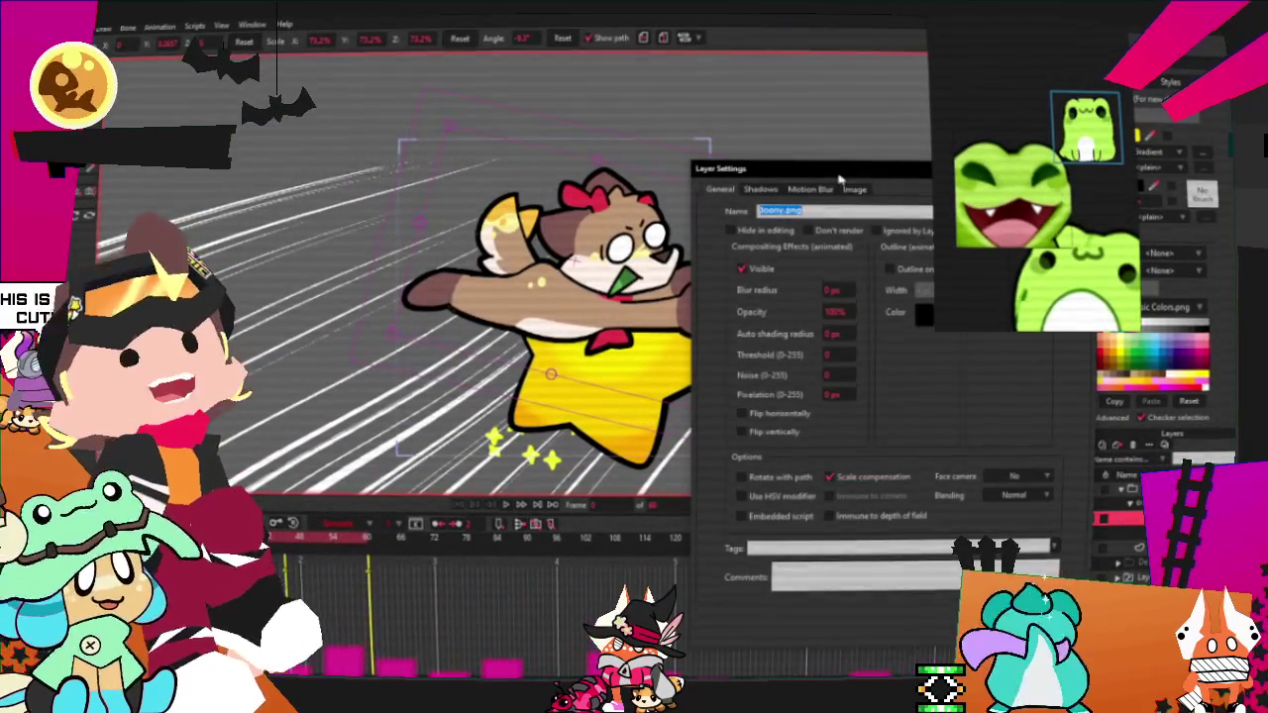
pyautogui.click(854, 190)
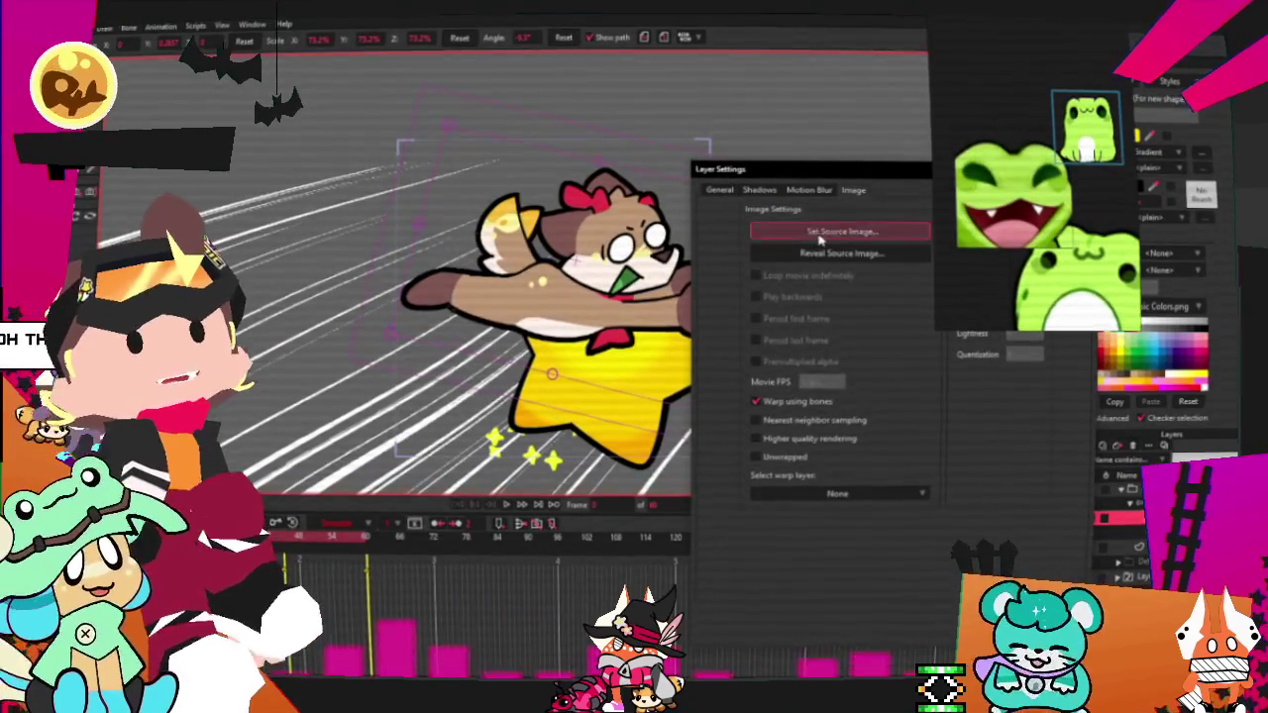
pyautogui.click(840, 231)
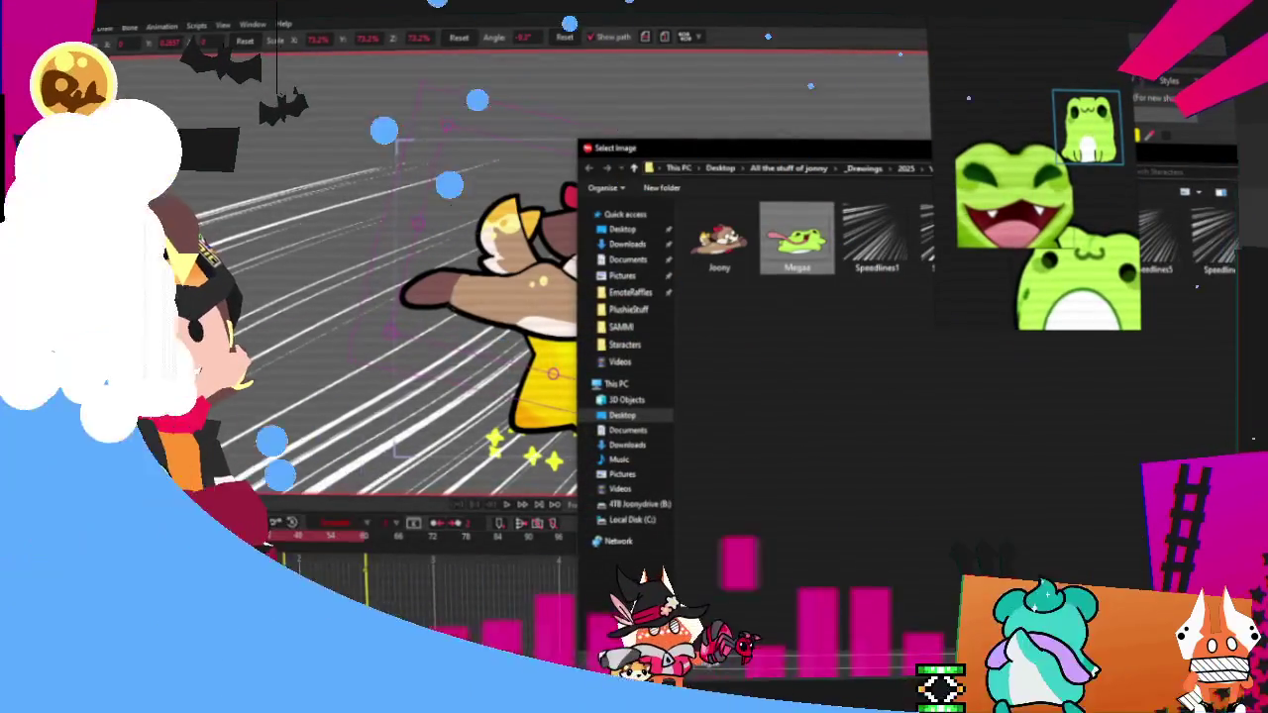
pyautogui.press('Return')
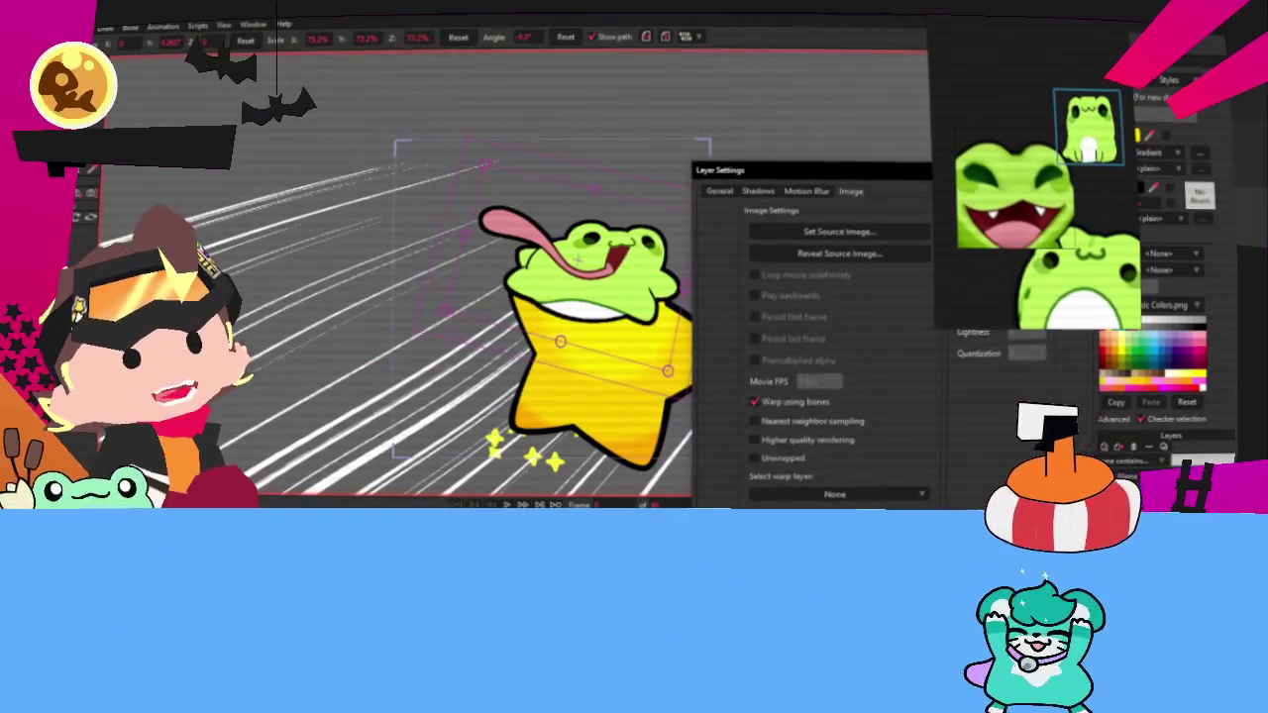
pyautogui.press('Return')
pyautogui.click(317, 38)
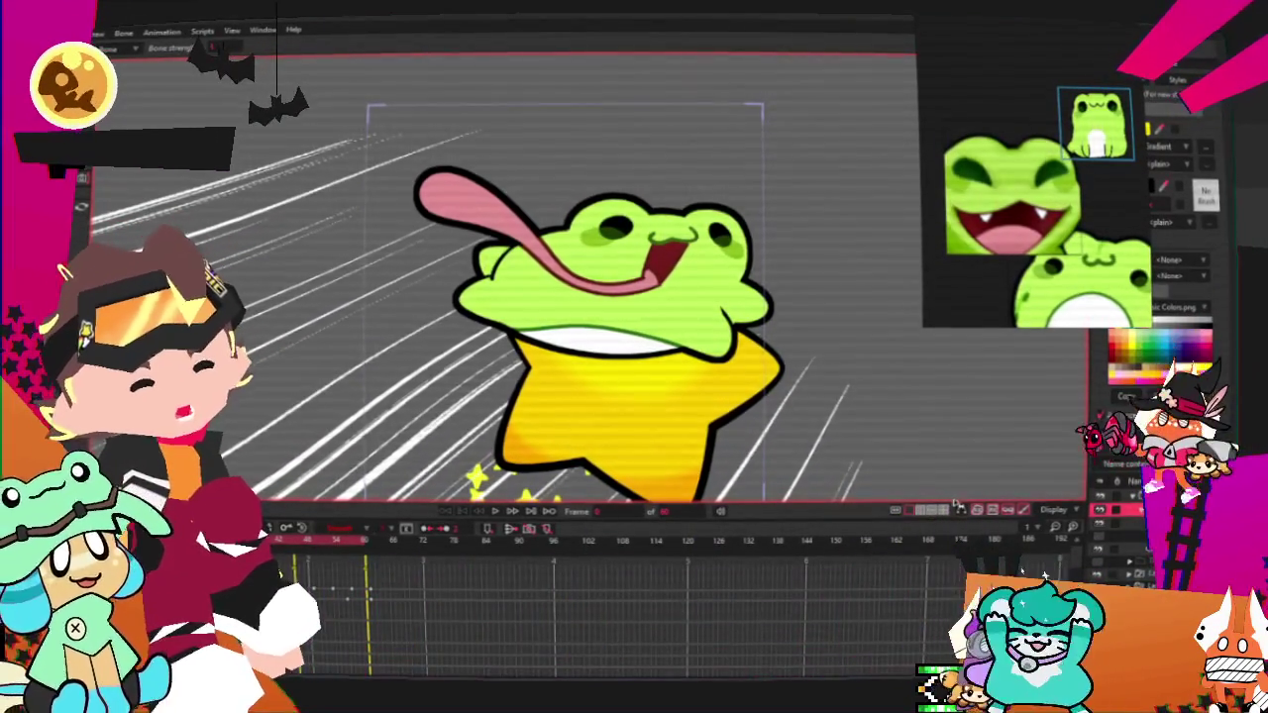
# Pose the frog's head and tongue leftward with bones, then shift the frog slightly left.
pyautogui.press('b')
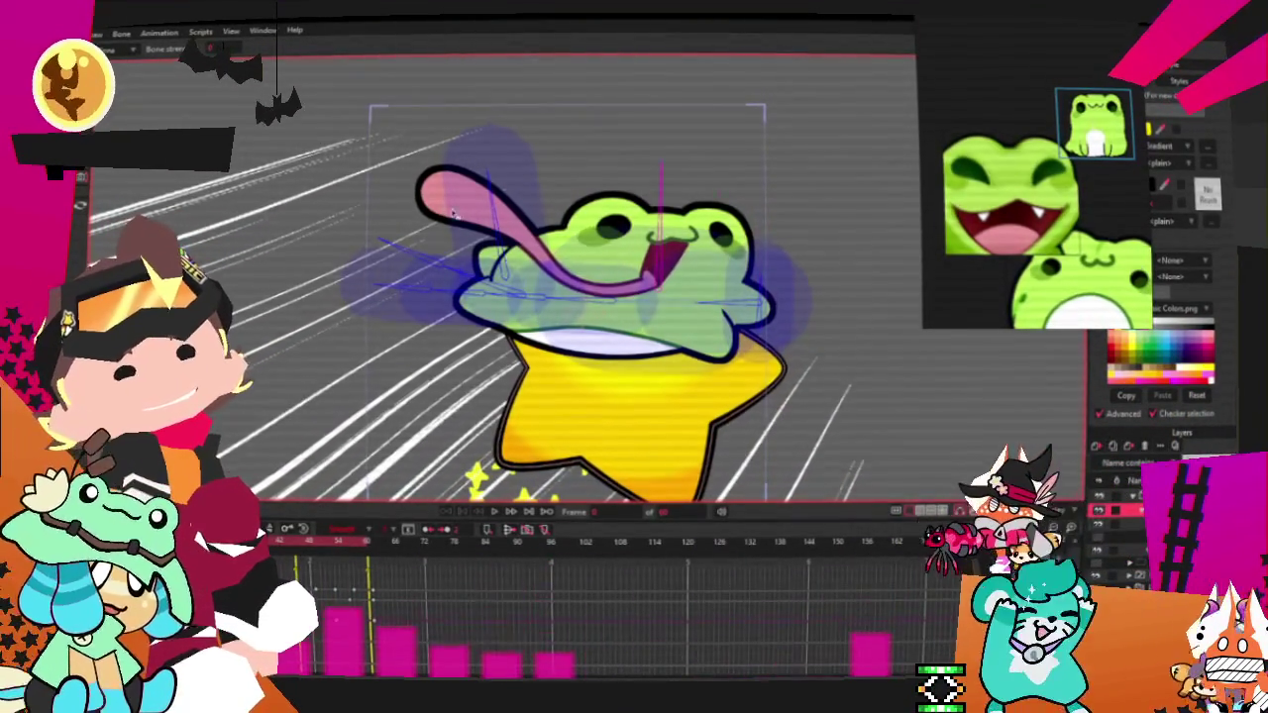
pyautogui.press('z')
pyautogui.moveTo(694, 278)
pyautogui.mouseDown()
pyautogui.moveTo(666, 254)
pyautogui.moveTo(658, 306)
pyautogui.mouseUp()
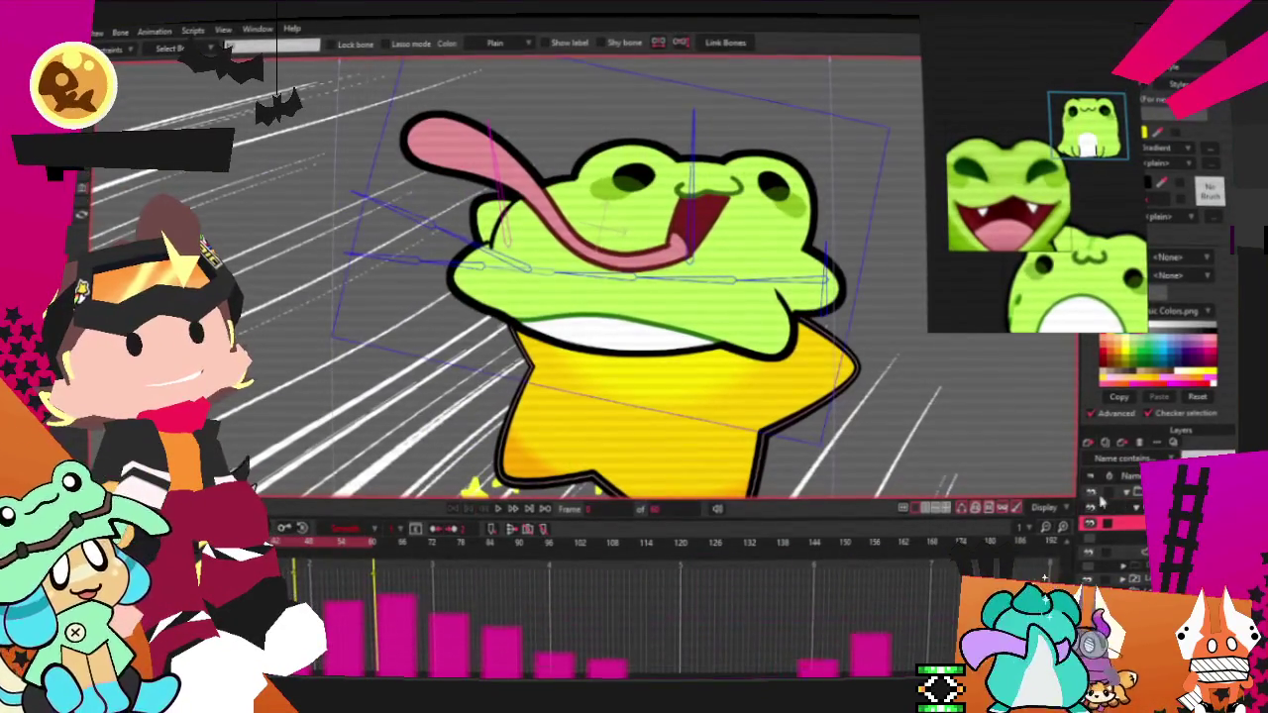
pyautogui.press('m')
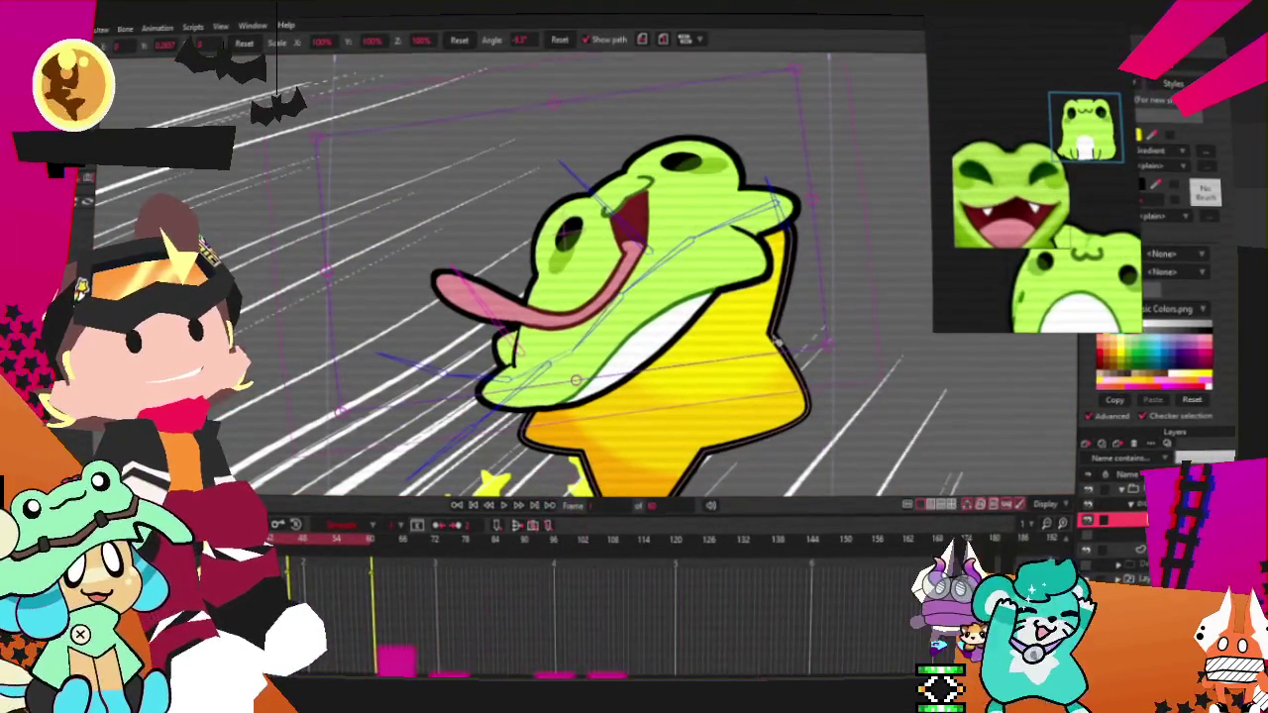
pyautogui.moveTo(703, 299); pyautogui.dragTo(584, 337)
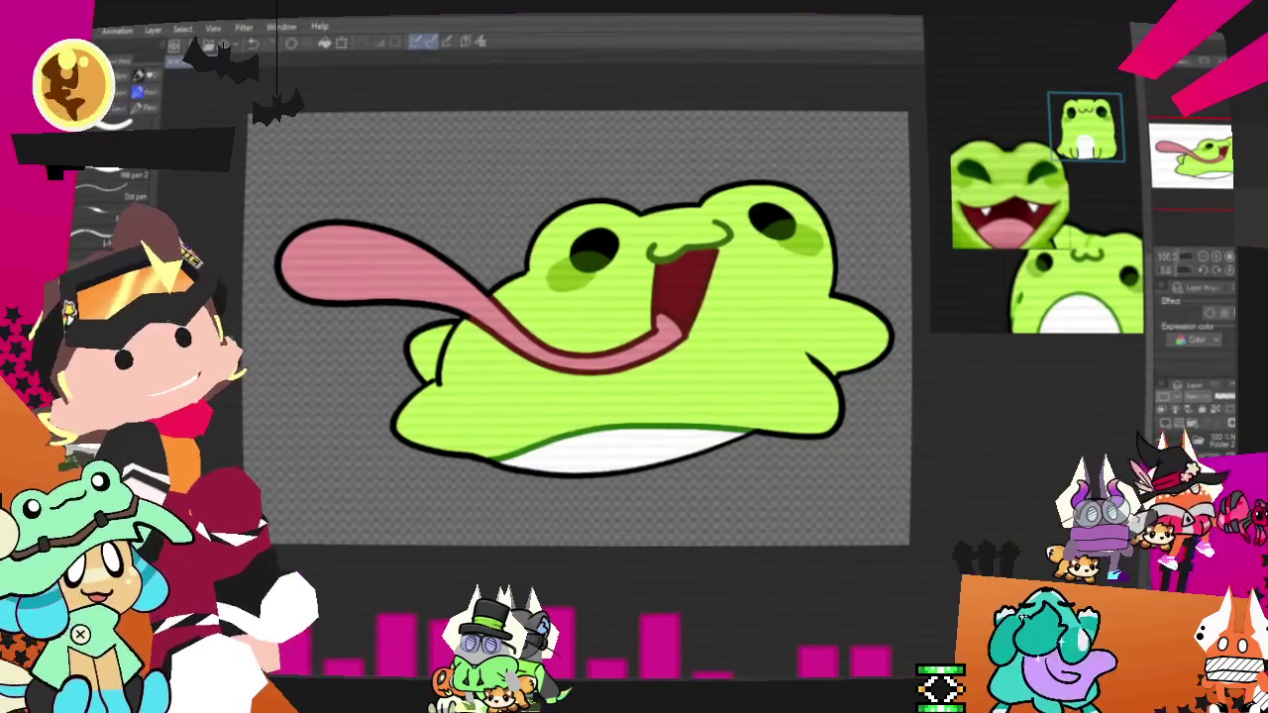
# Sketch a faint line on the frog's right side and extend the mouth line downward.
pyautogui.moveTo(812, 363)
pyautogui.mouseDown()
pyautogui.moveTo(836, 396)
pyautogui.moveTo(752, 432)
pyautogui.mouseUp()
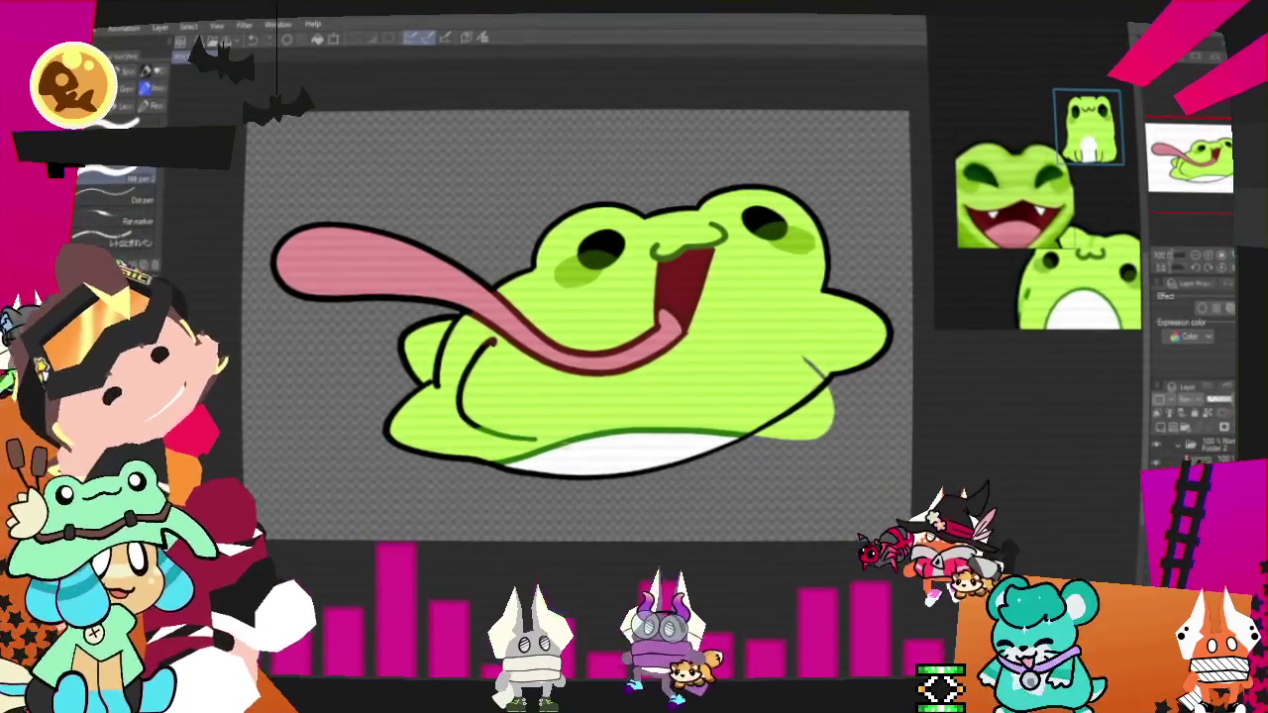
pyautogui.moveTo(495, 350); pyautogui.dragTo(505, 424)
pyautogui.hotkey('ctrl', 'z')
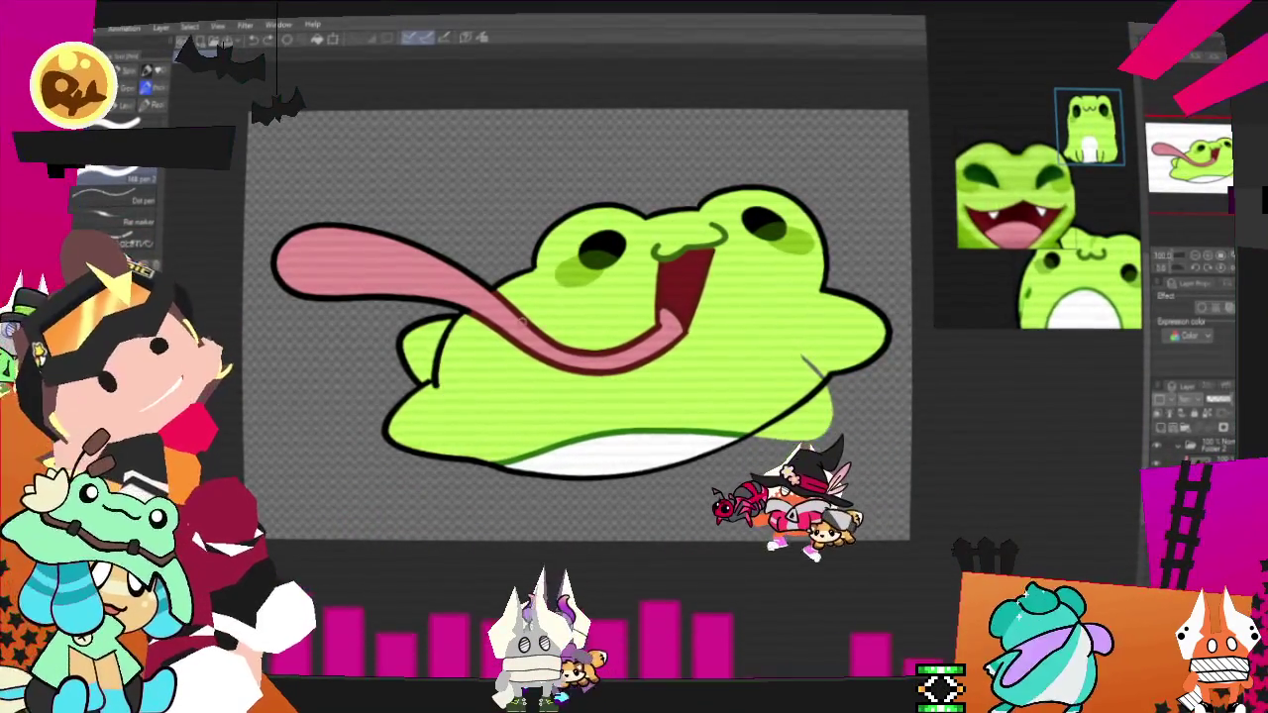
pyautogui.moveTo(482, 224); pyautogui.dragTo(463, 263)
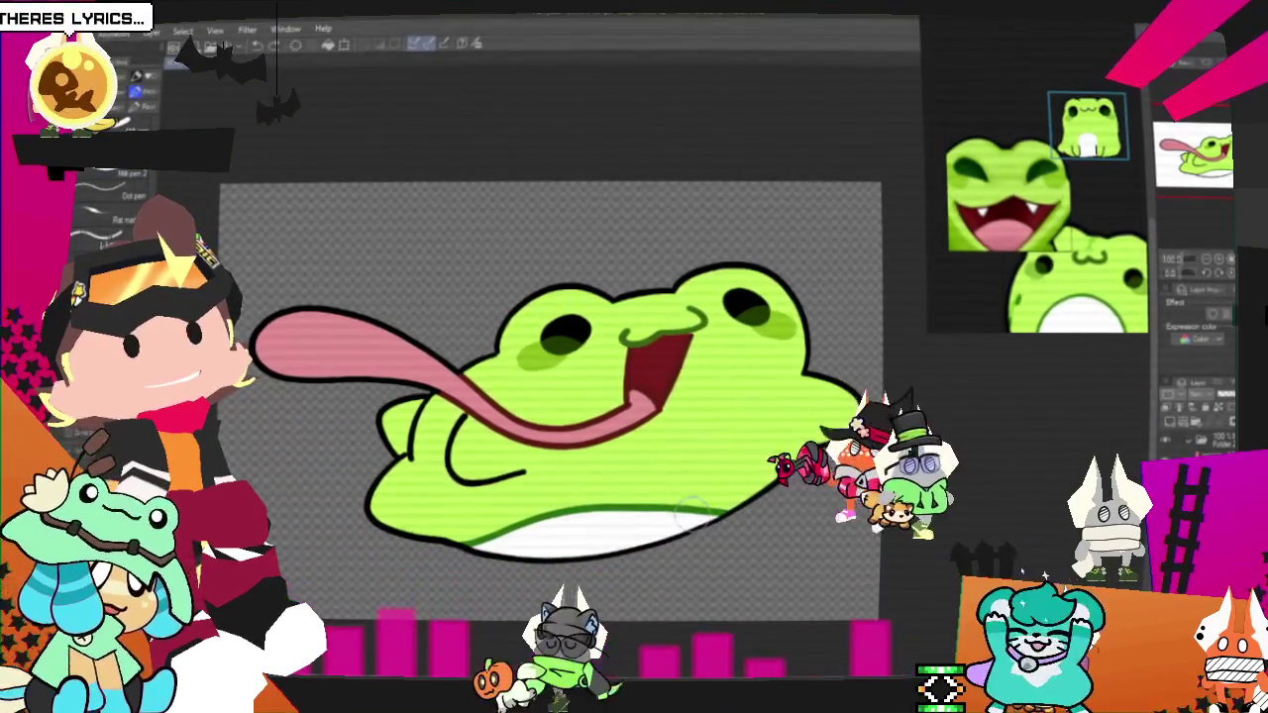
# Paint a larger white belly, erase the old green line and ink the belly's top edge.
pyautogui.moveTo(713, 504); pyautogui.dragTo(686, 480)
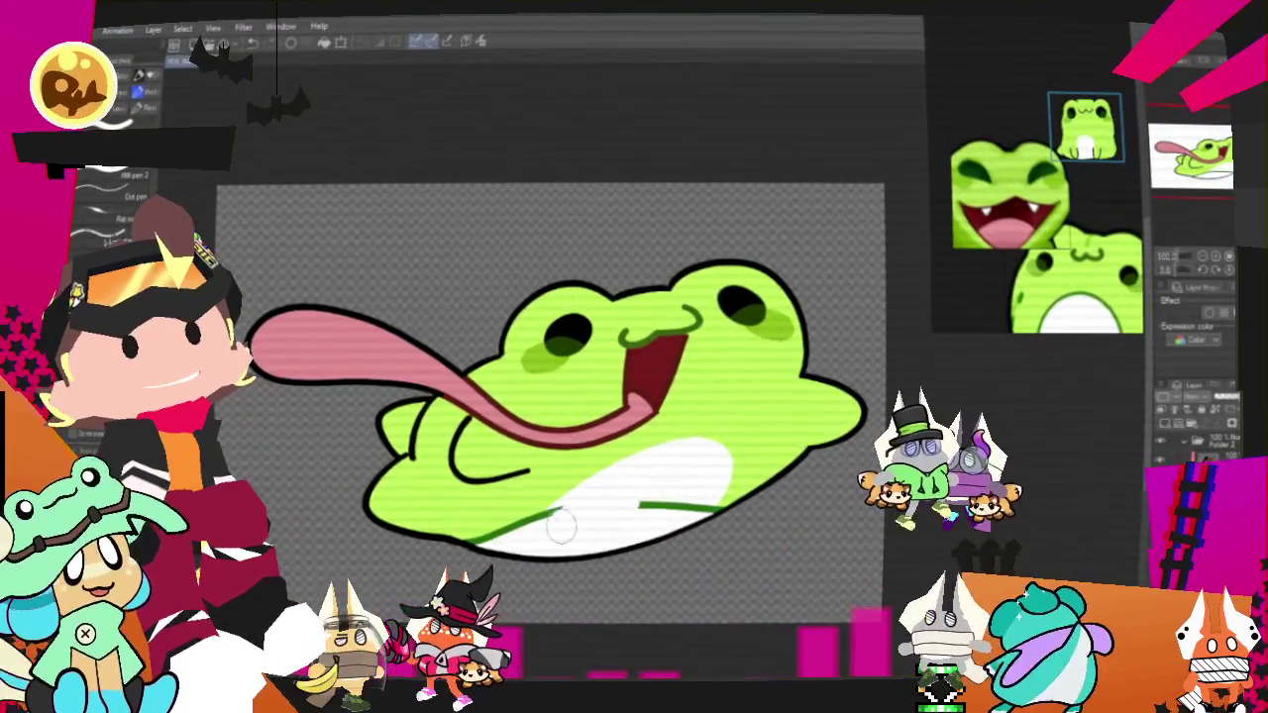
pyautogui.moveTo(621, 487)
pyautogui.mouseDown()
pyautogui.moveTo(649, 510)
pyautogui.moveTo(510, 517)
pyautogui.mouseUp()
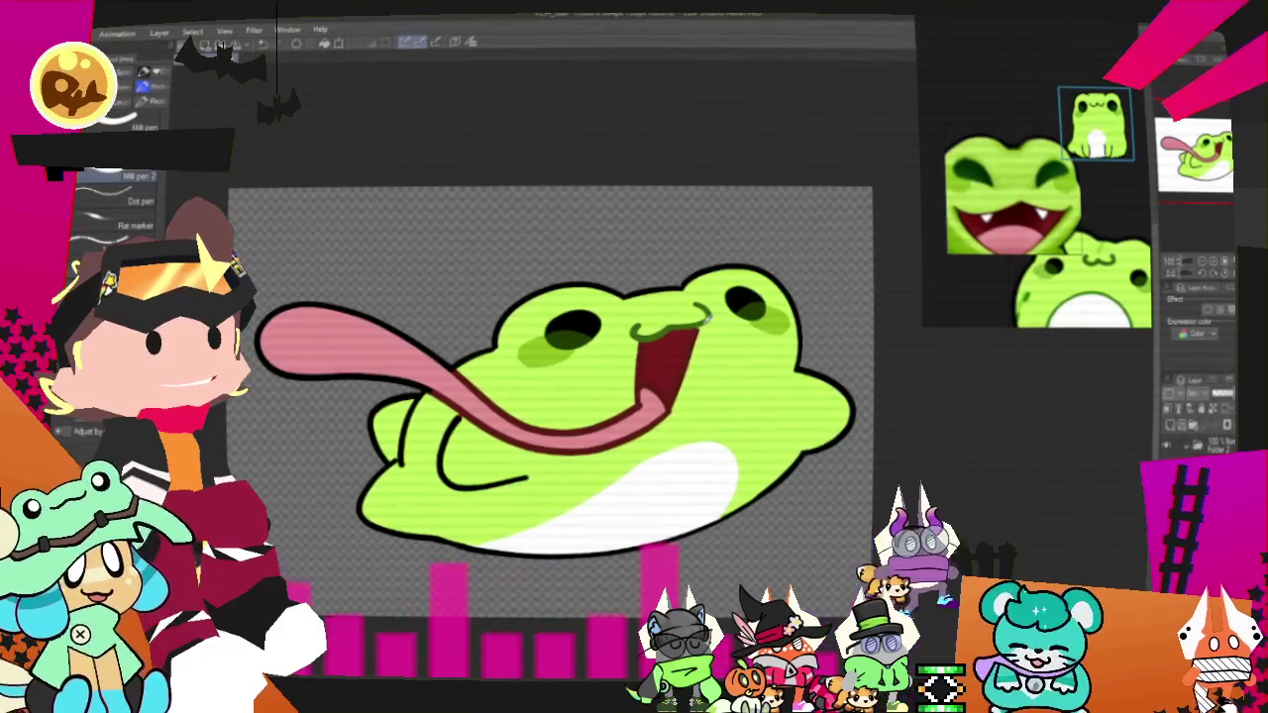
pyautogui.moveTo(464, 544); pyautogui.dragTo(728, 448)
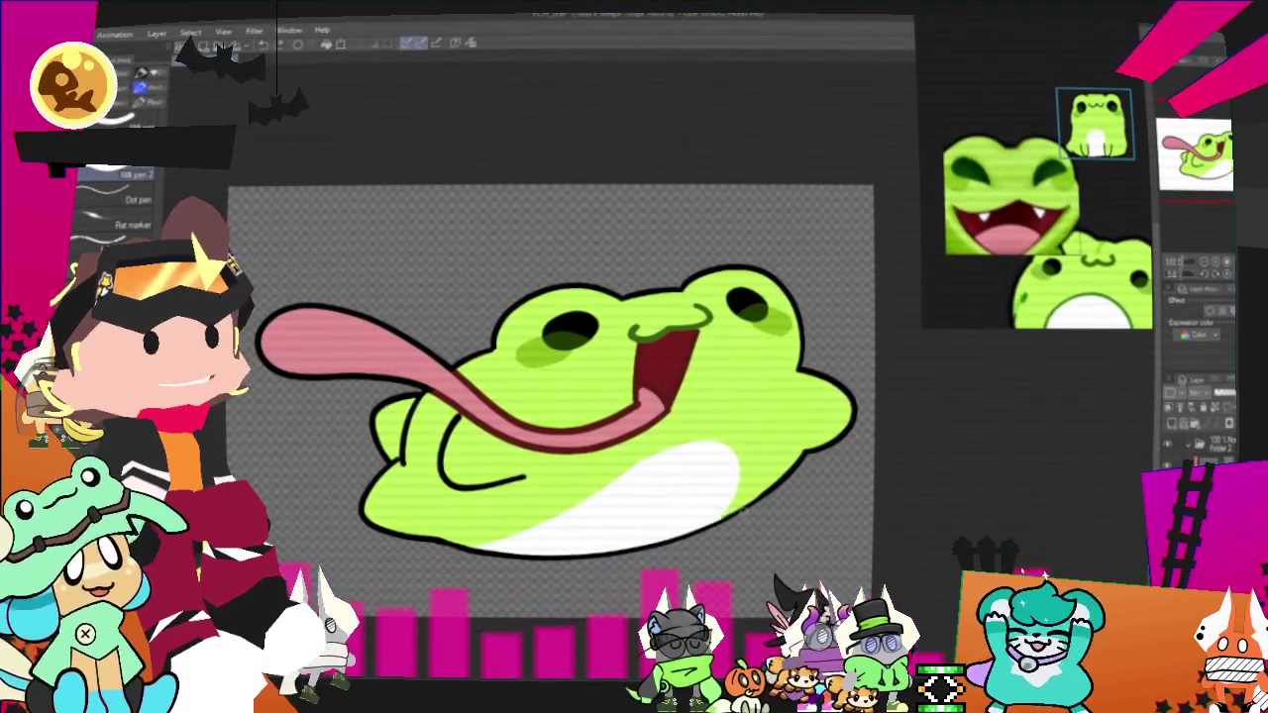
pyautogui.moveTo(481, 542); pyautogui.dragTo(734, 447)
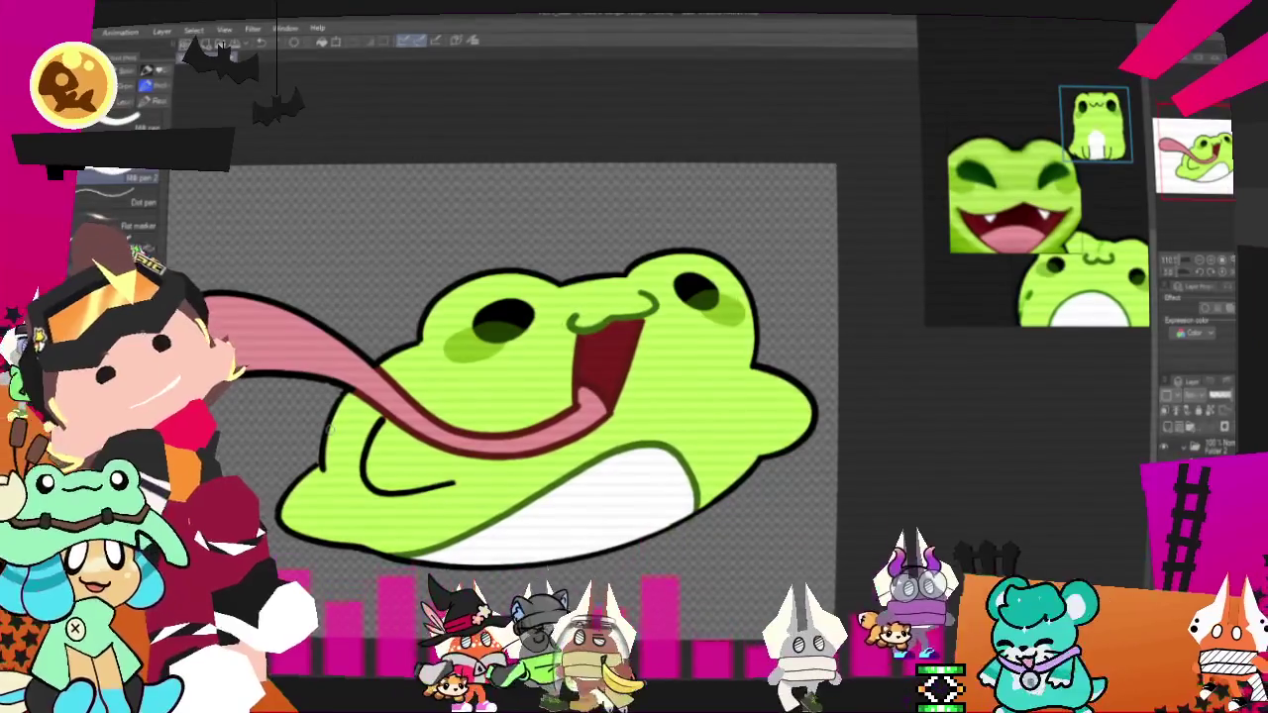
# Zoom out and bring up the Animated GIF export settings for the frog drawing.
pyautogui.scroll(-1, 300, 407)
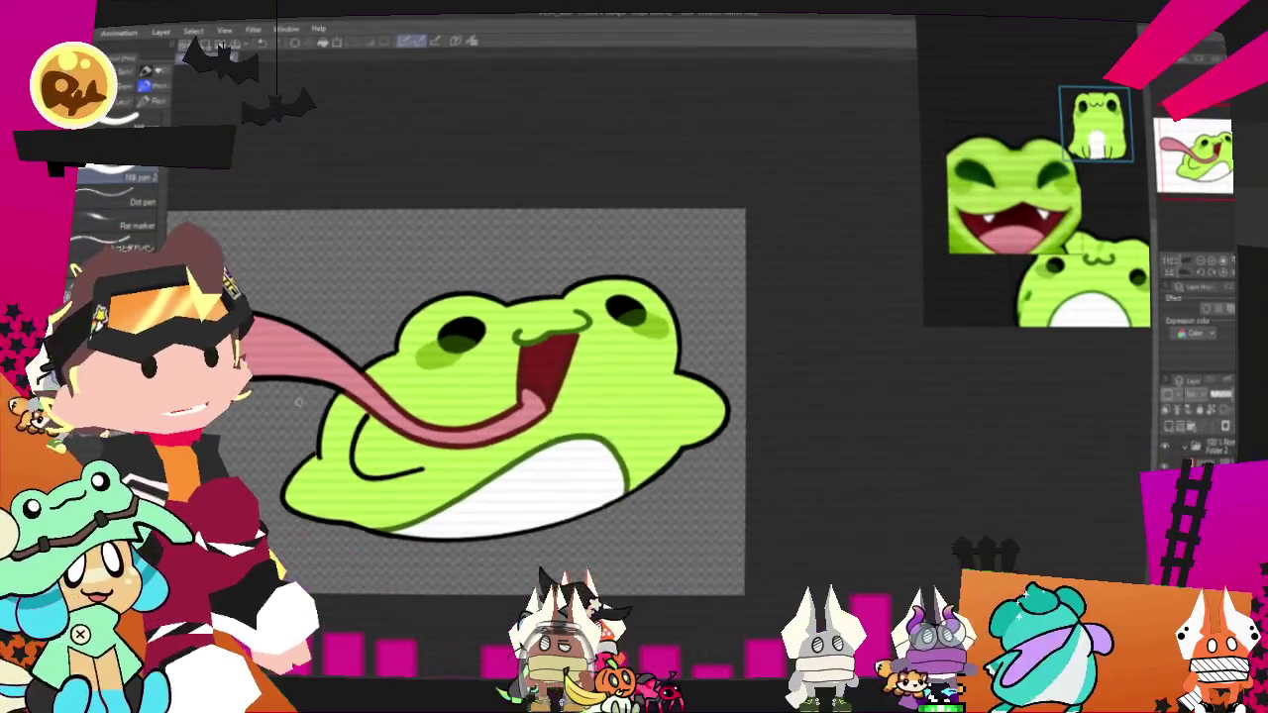
pyautogui.scroll(-2, 299, 400)
pyautogui.scroll(-1, 299, 400)
pyautogui.scroll(1, 299, 400)
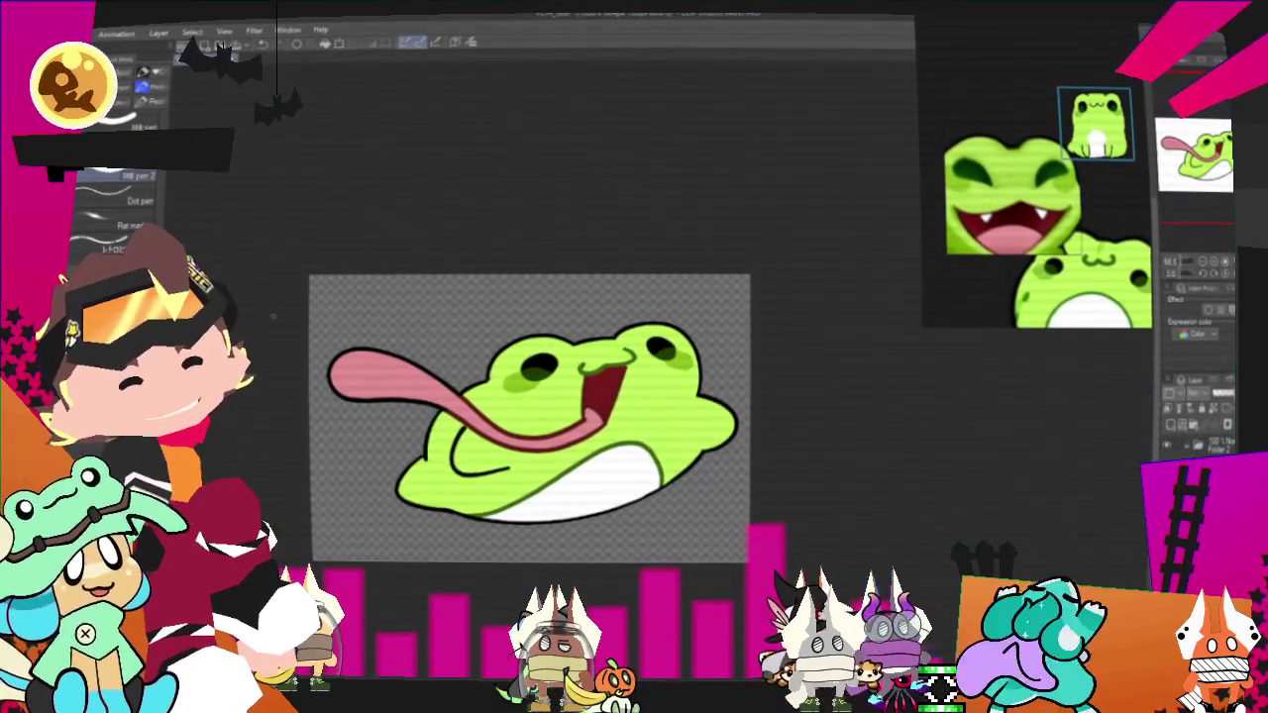
pyautogui.scroll(1, 317, 352)
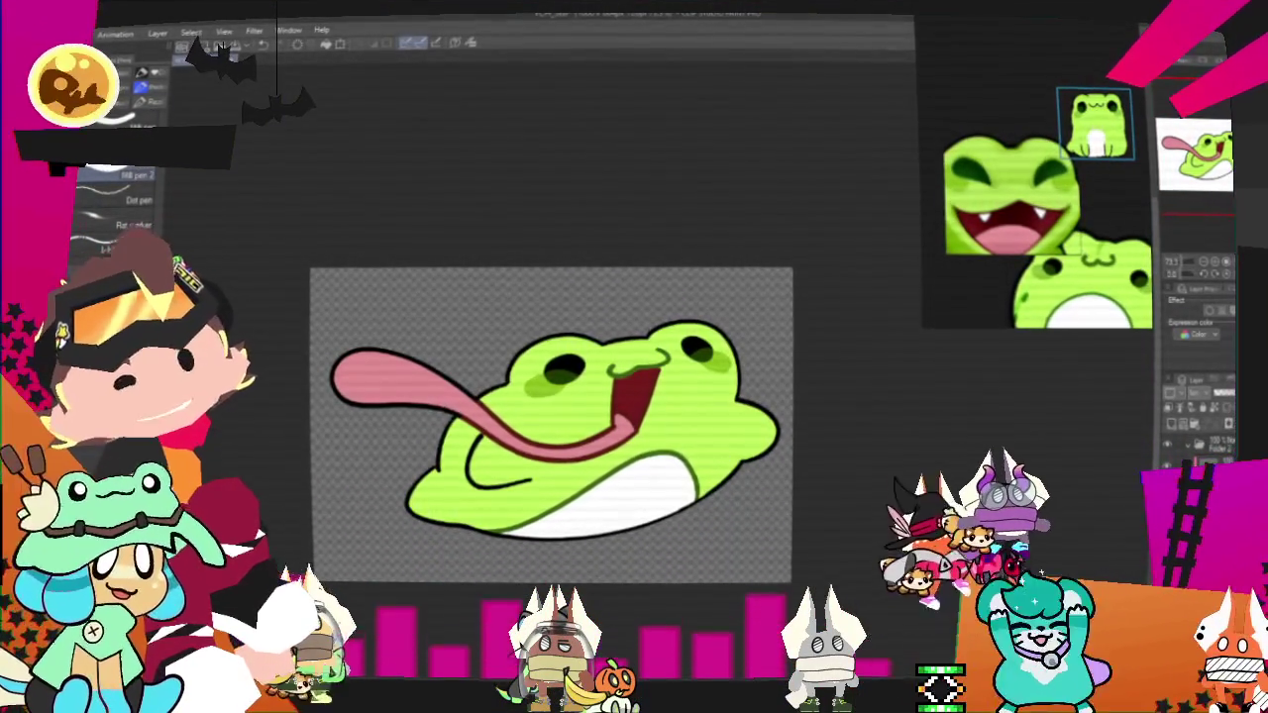
pyautogui.click(57, 33)
pyautogui.moveTo(149, 206)
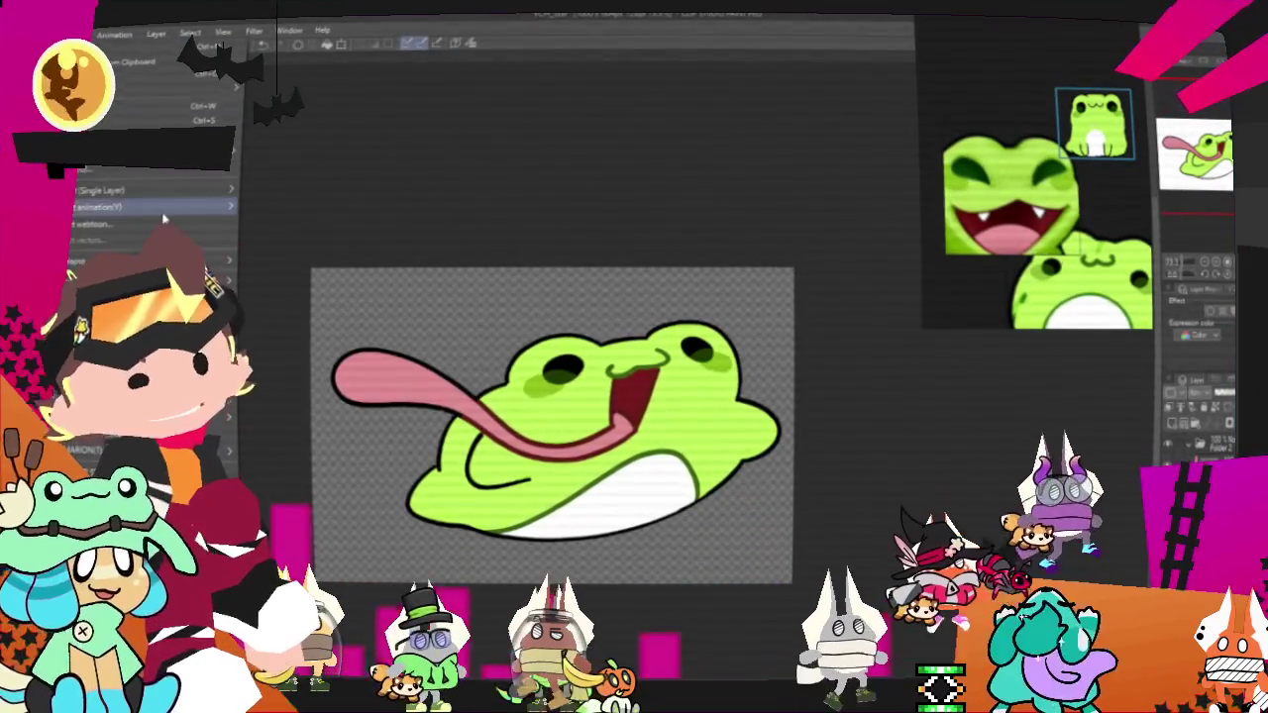
pyautogui.click(297, 223)
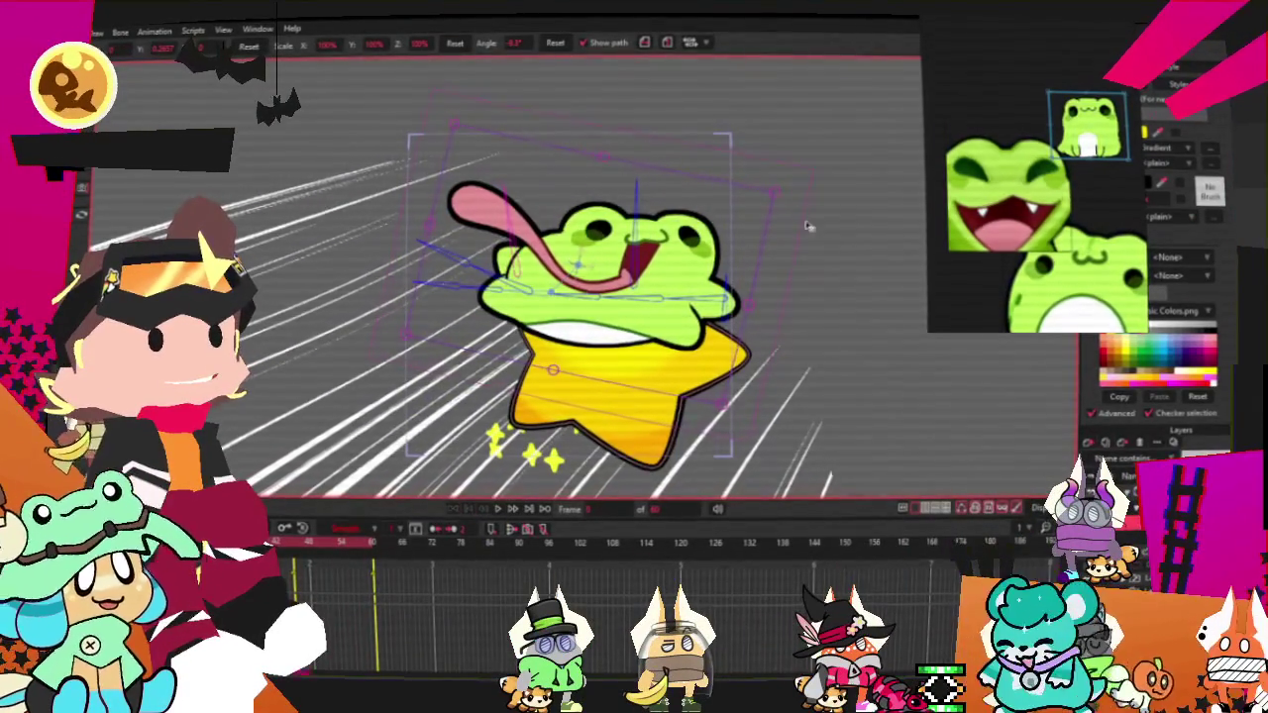
# Show the Image options in the frog layer's settings.
pyautogui.click(854, 187)
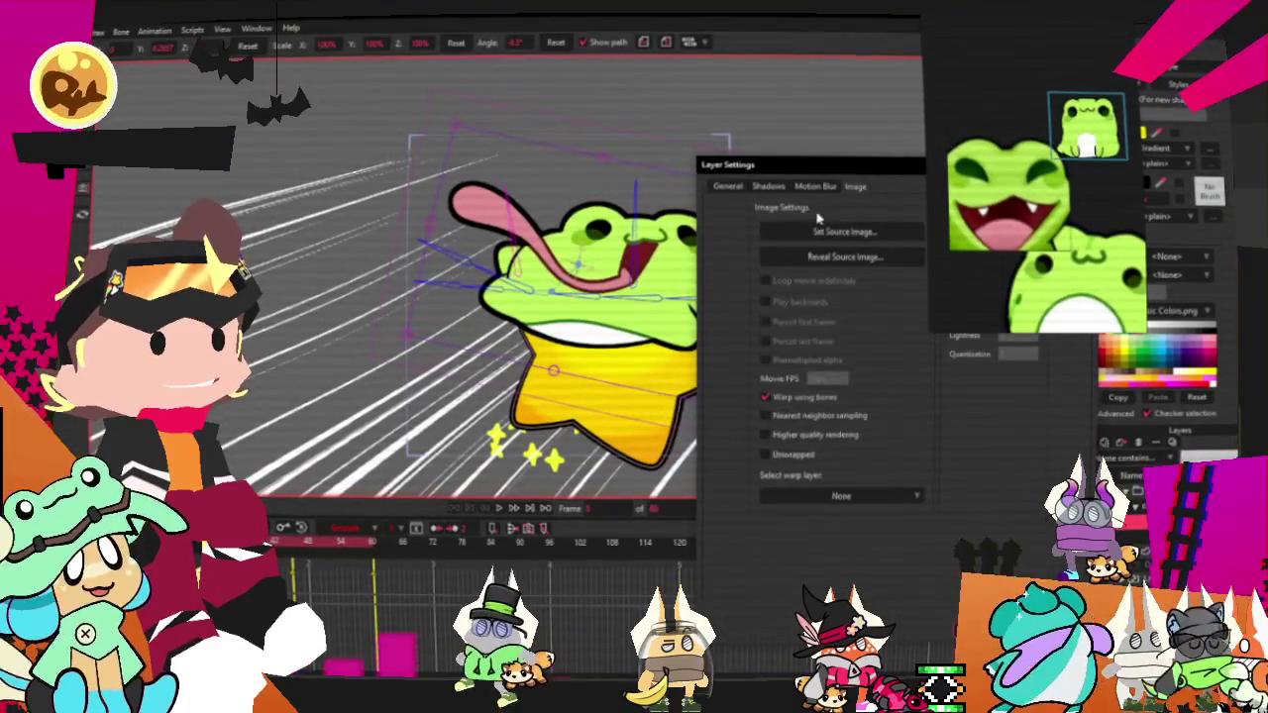
# Load Megaz2 as the frog layer's source image, then stop playback and switch tools.
pyautogui.click(818, 233)
pyautogui.click(877, 241)
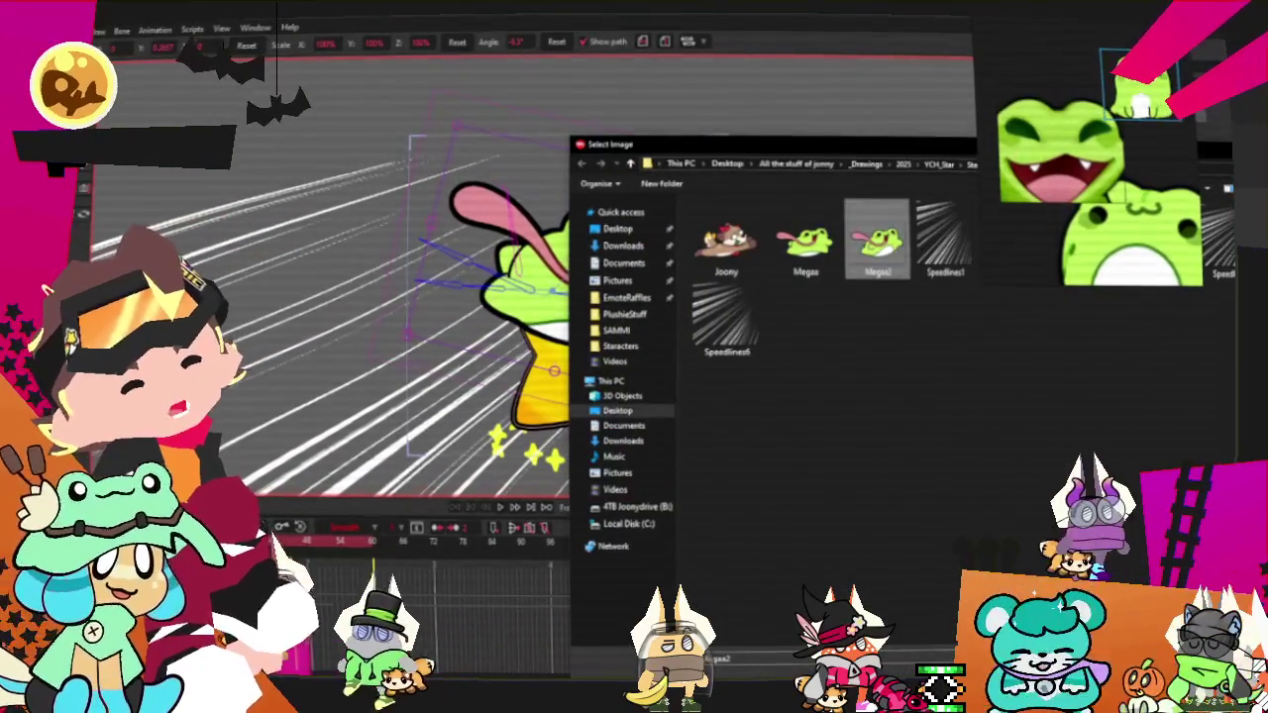
pyautogui.doubleClick(877, 241)
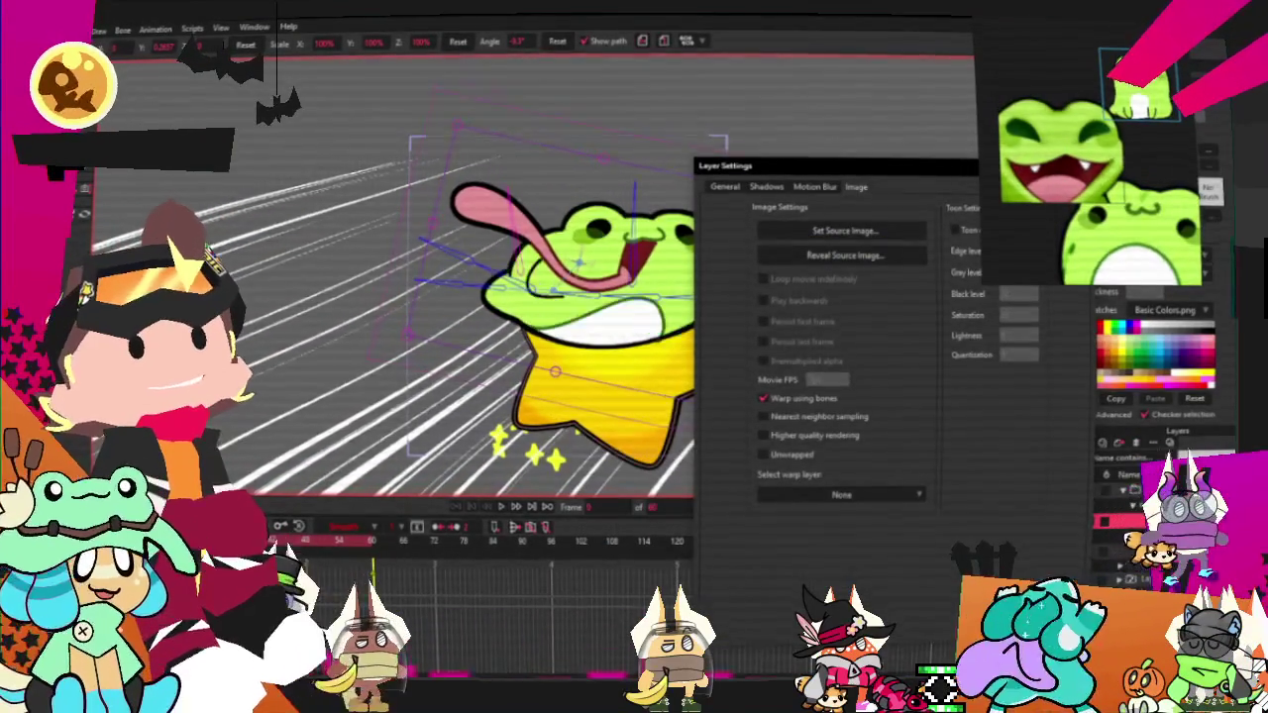
pyautogui.press('Return')
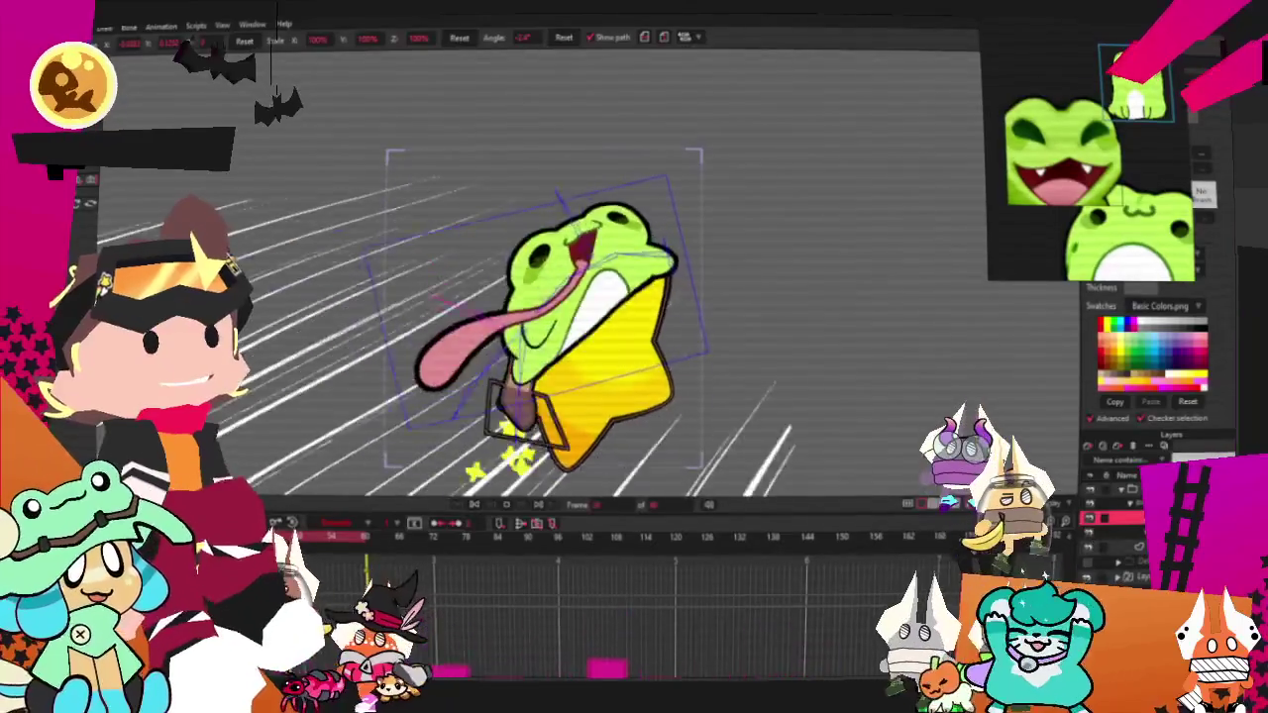
pyautogui.click(473, 506)
pyautogui.press('b')
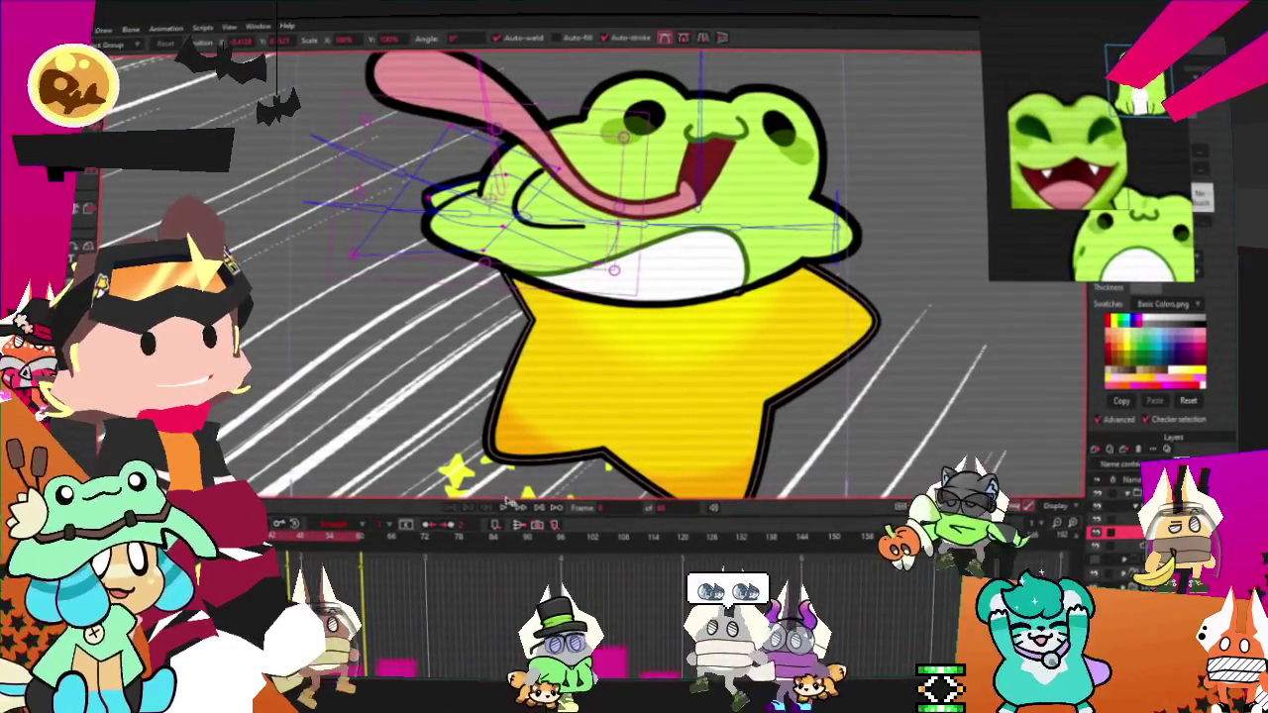
# Halt playback of the frog riding the star and bring up the File menu.
pyautogui.scroll(-3, 555, 385)
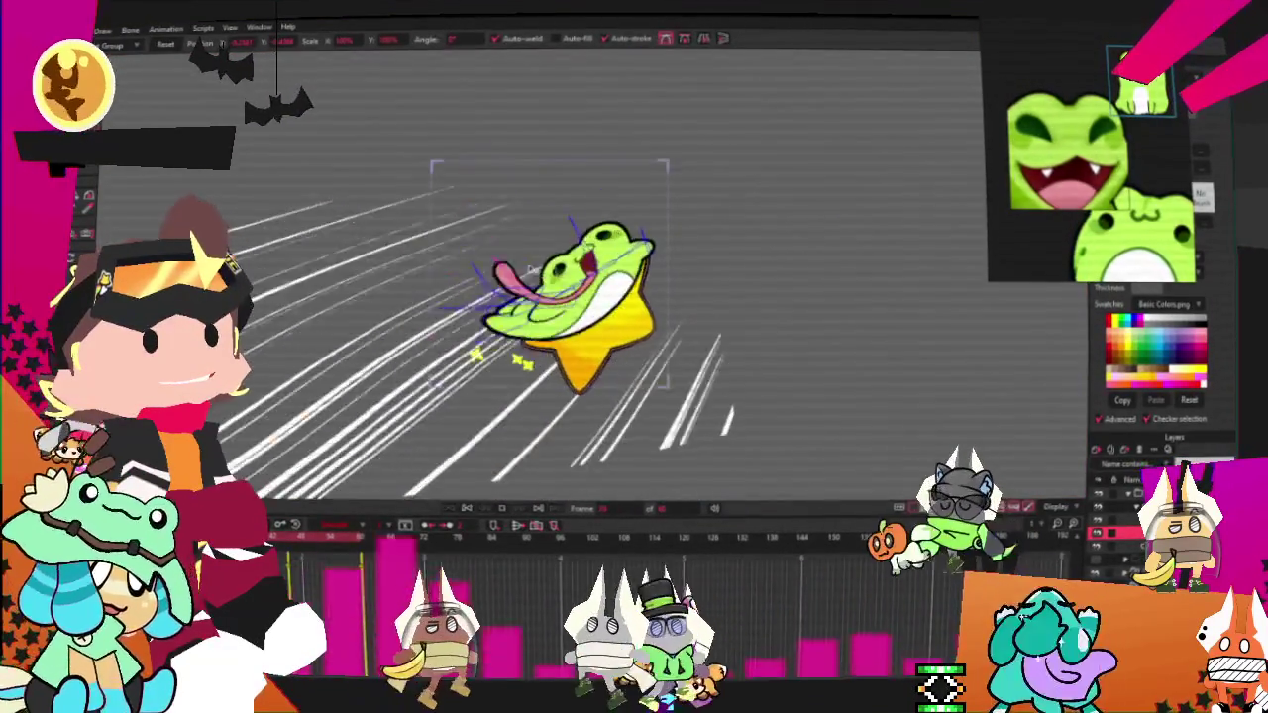
pyautogui.scroll(5, 555, 297)
pyautogui.scroll(1, 495, 485)
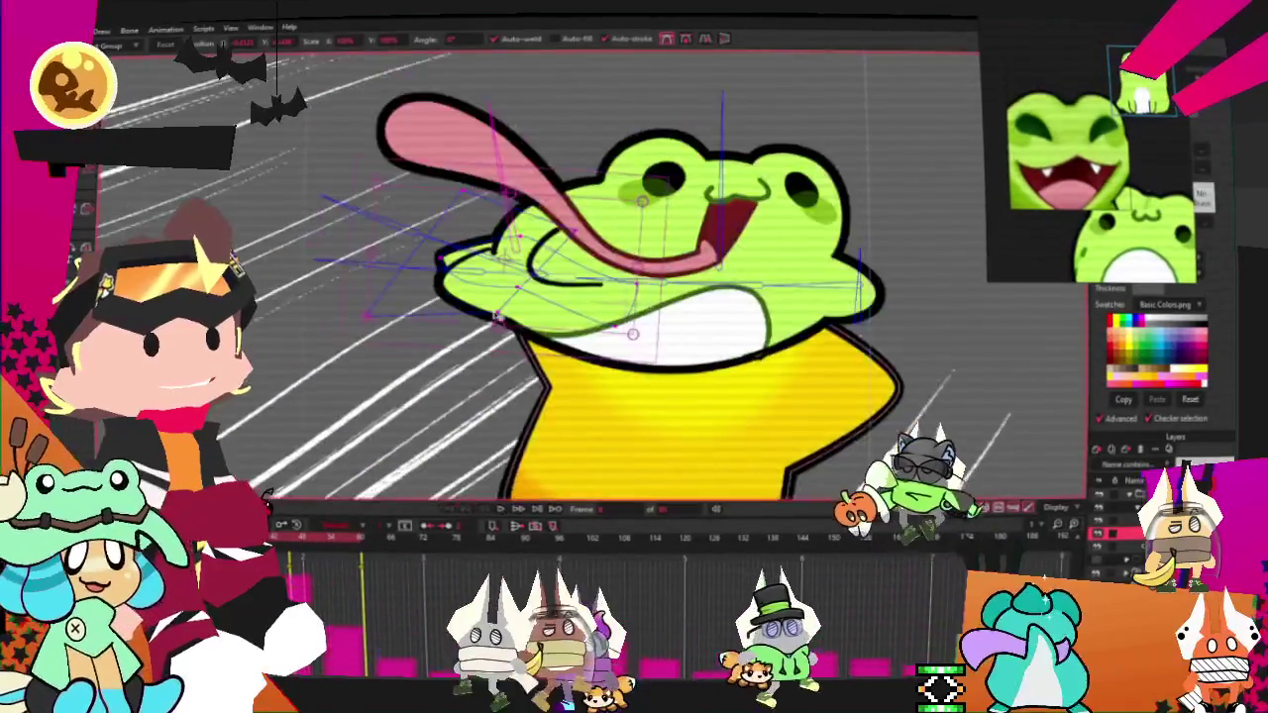
pyautogui.scroll(2, 535, 456)
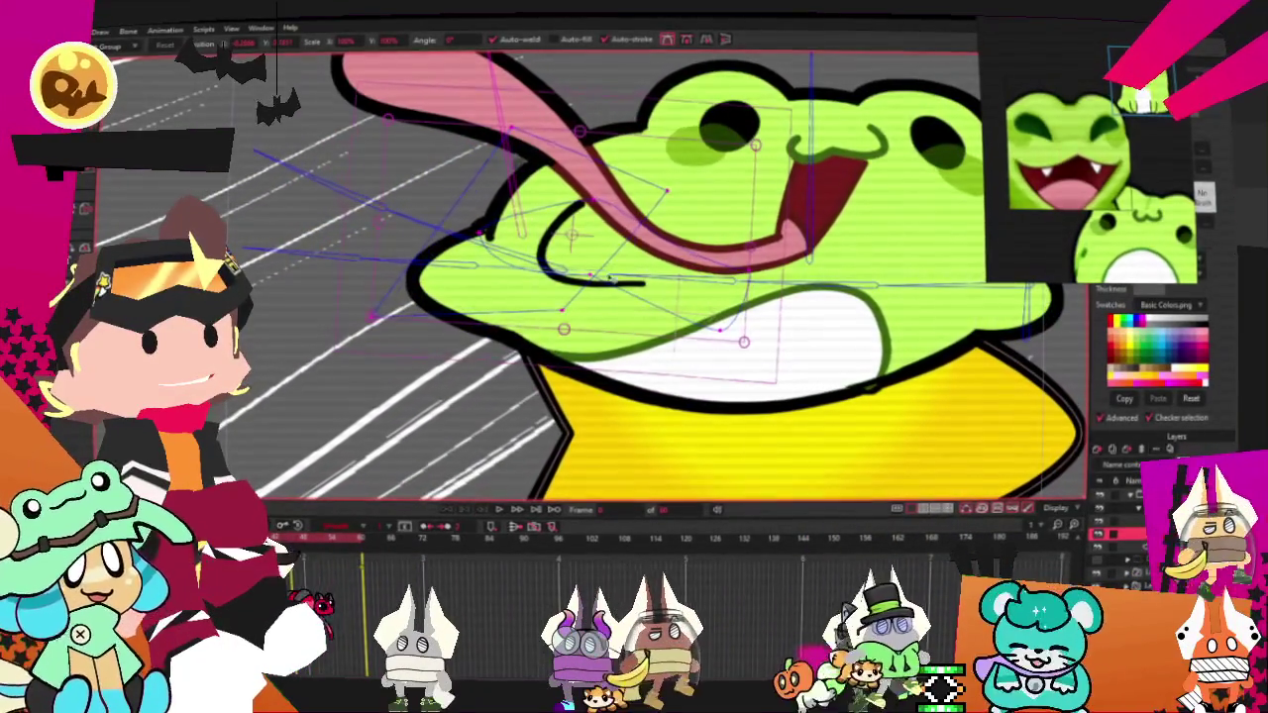
pyautogui.scroll(-5, 500, 509)
pyautogui.scroll(3, 512, 396)
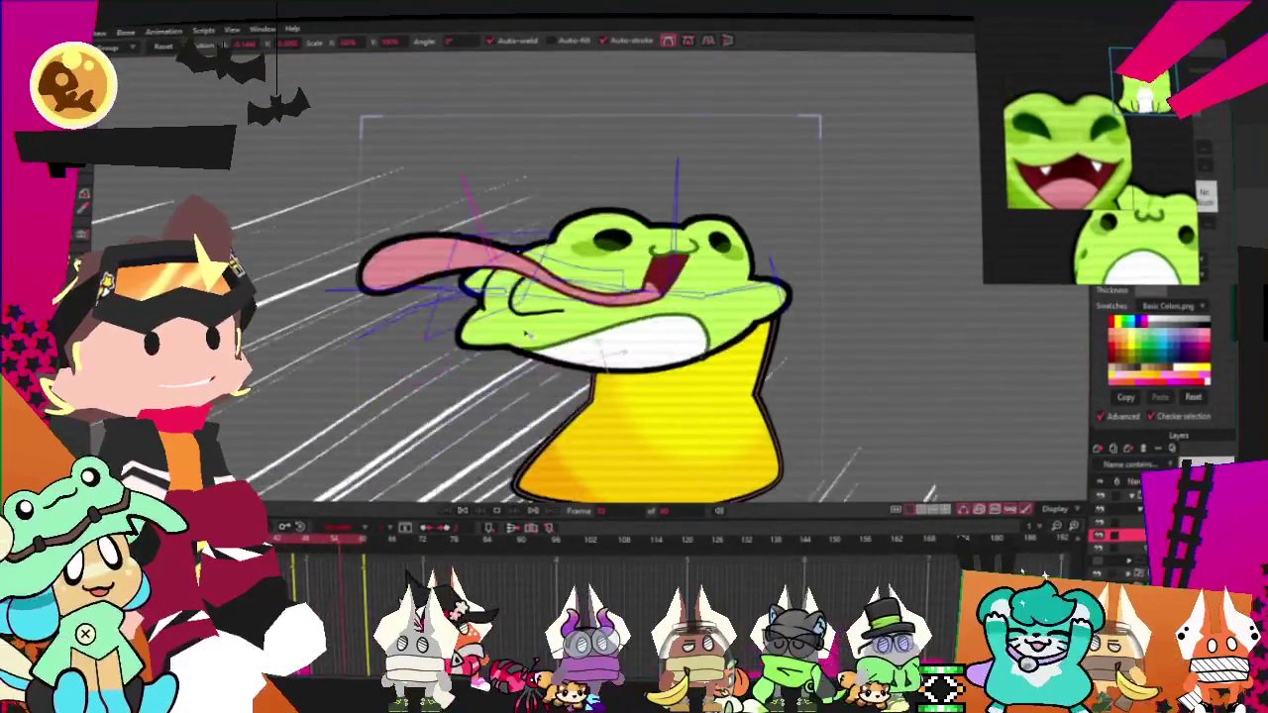
pyautogui.scroll(-2, 475, 469)
pyautogui.scroll(2, 554, 435)
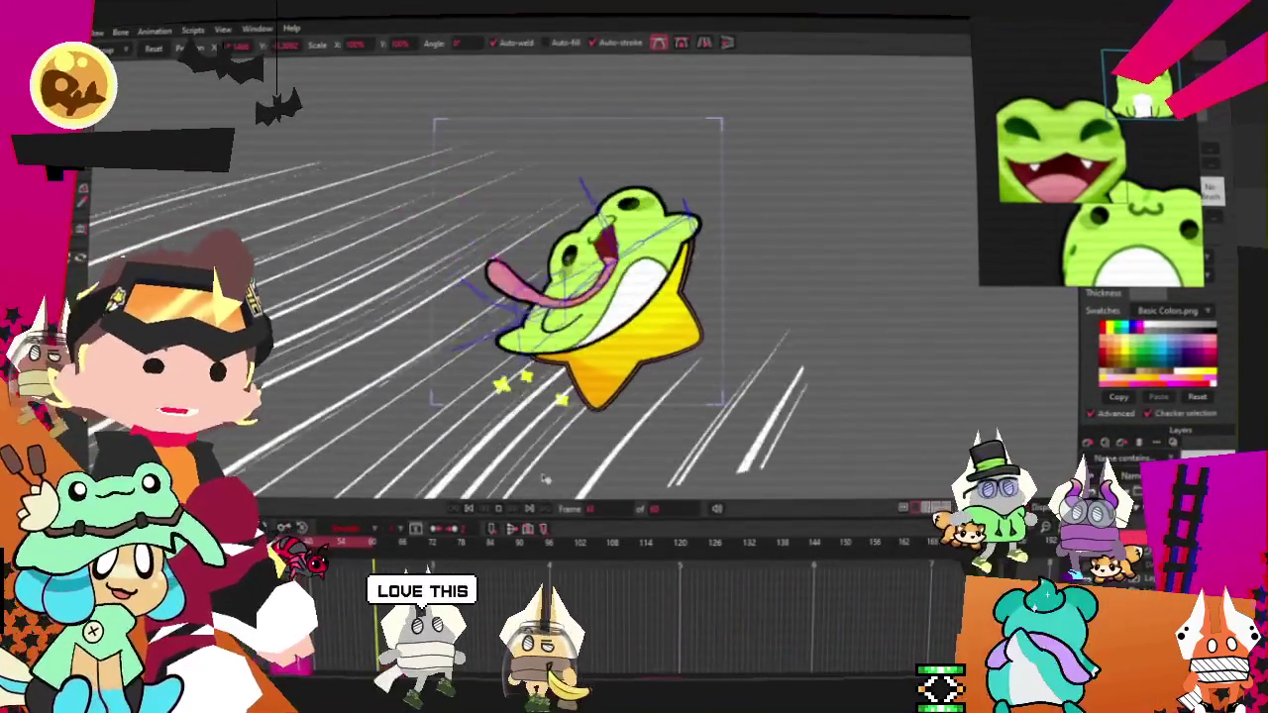
pyautogui.click(471, 510)
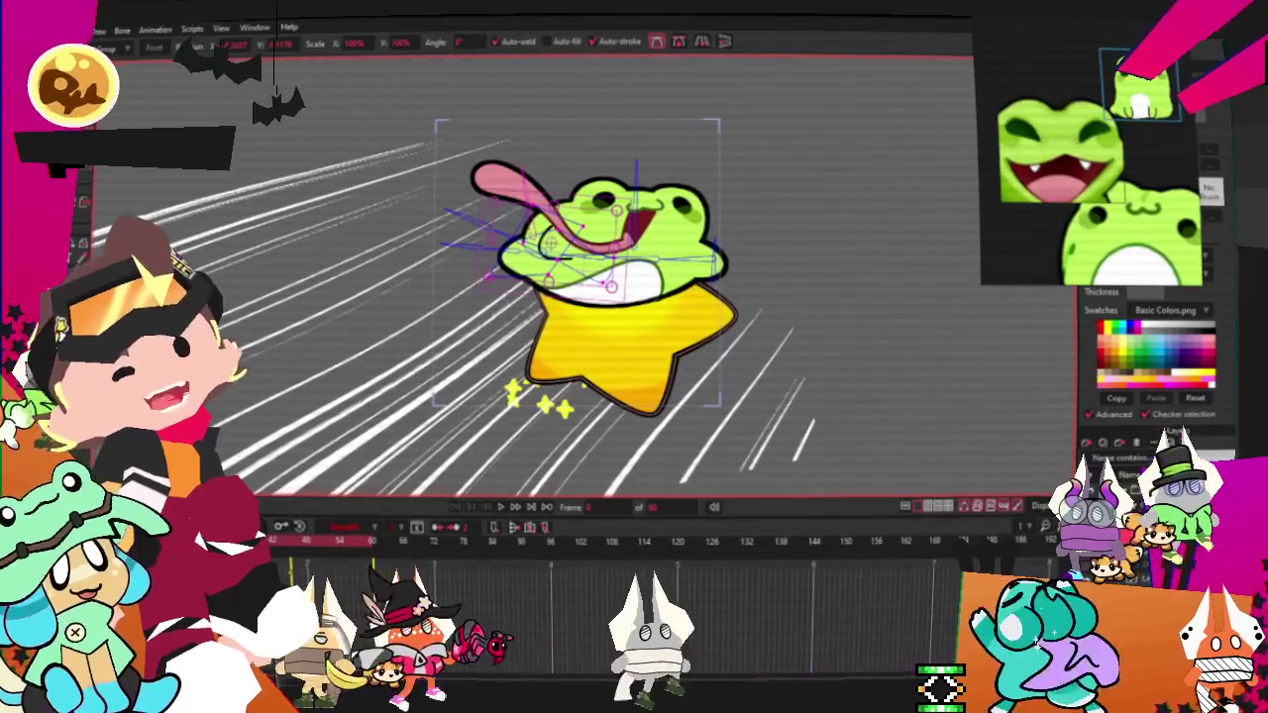
pyautogui.click(79, 28)
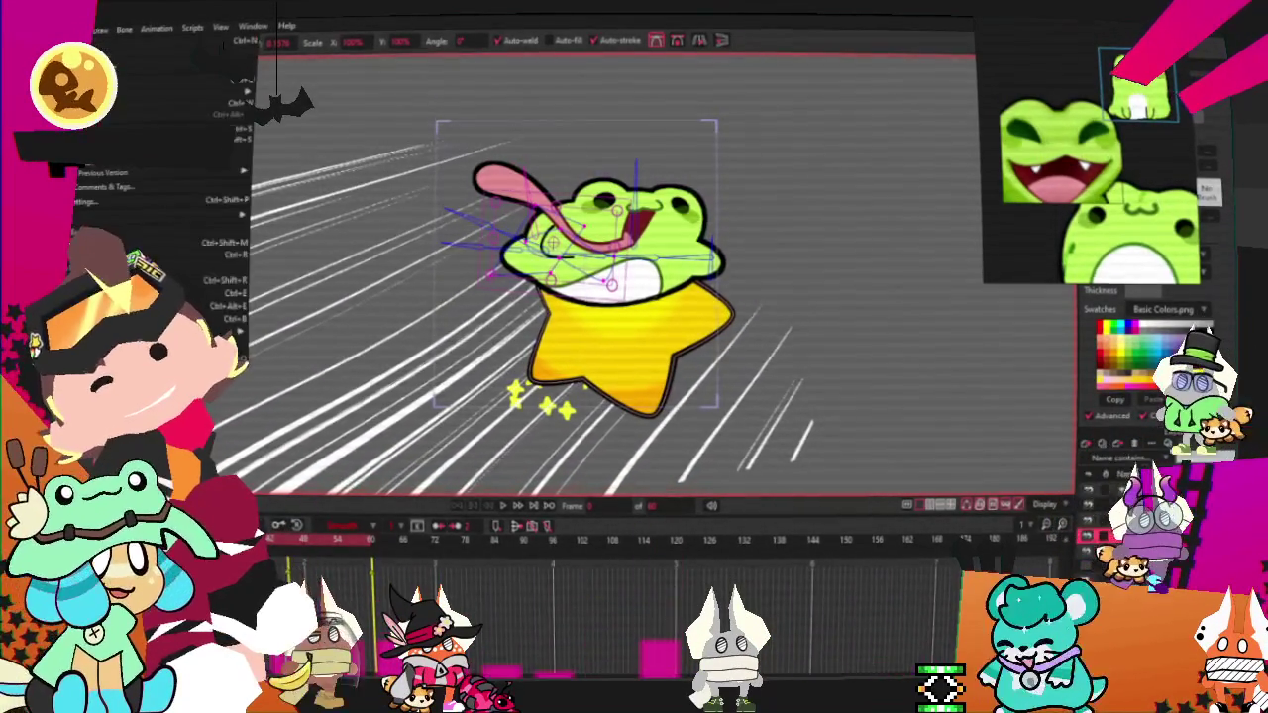
# Render the frog-on-star animation with Preview/Render, close the result, and switch to ezgif.com/resize.
pyautogui.click(198, 254)
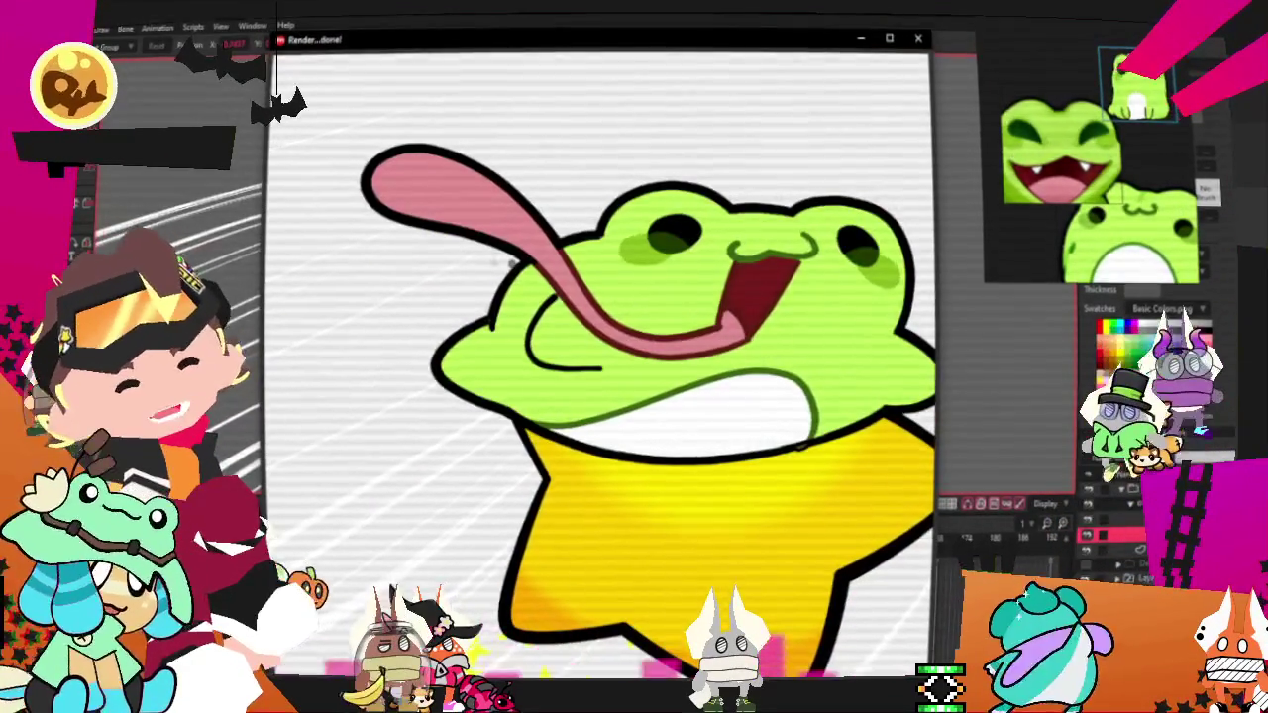
pyautogui.press('Escape')
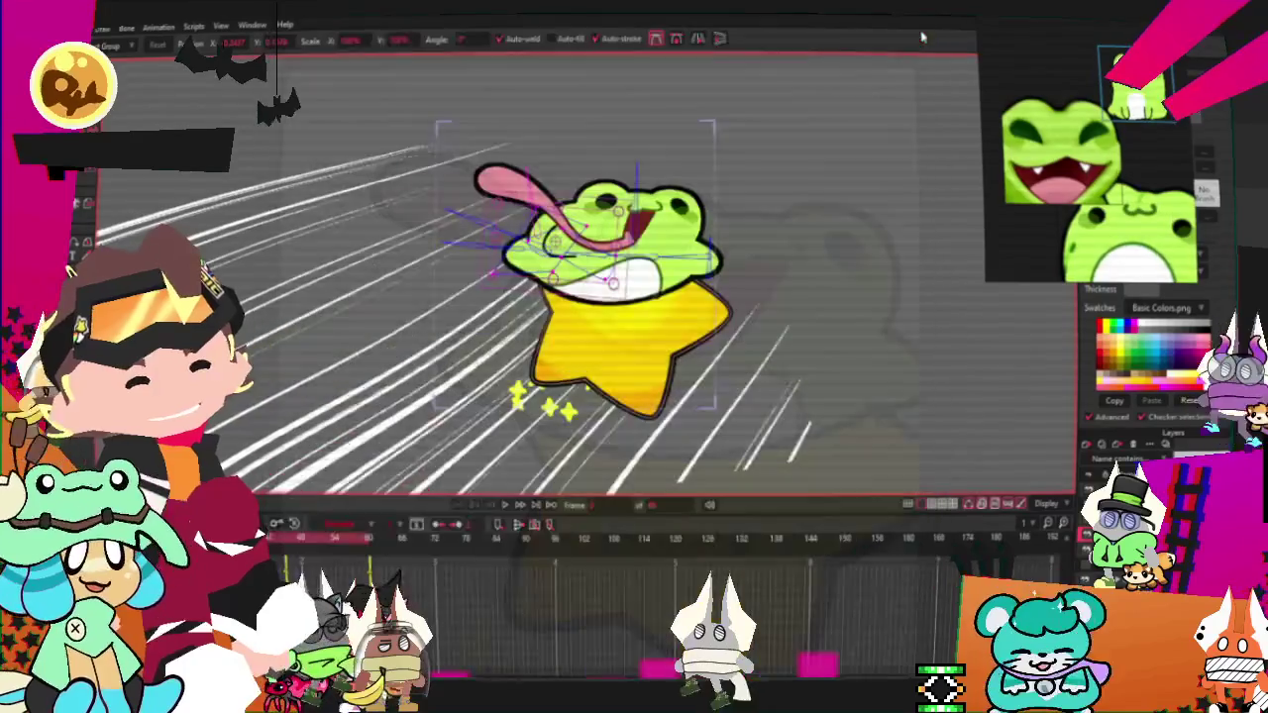
pyautogui.click(103, 26)
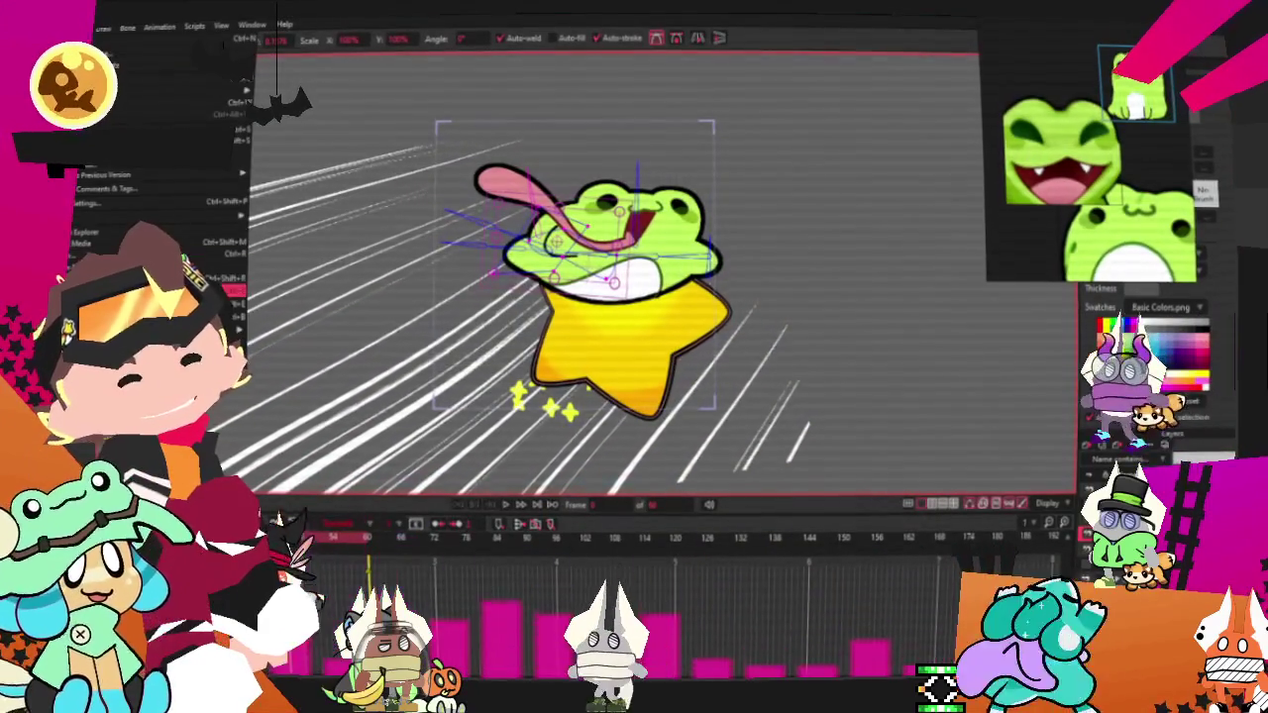
pyautogui.press('Escape')
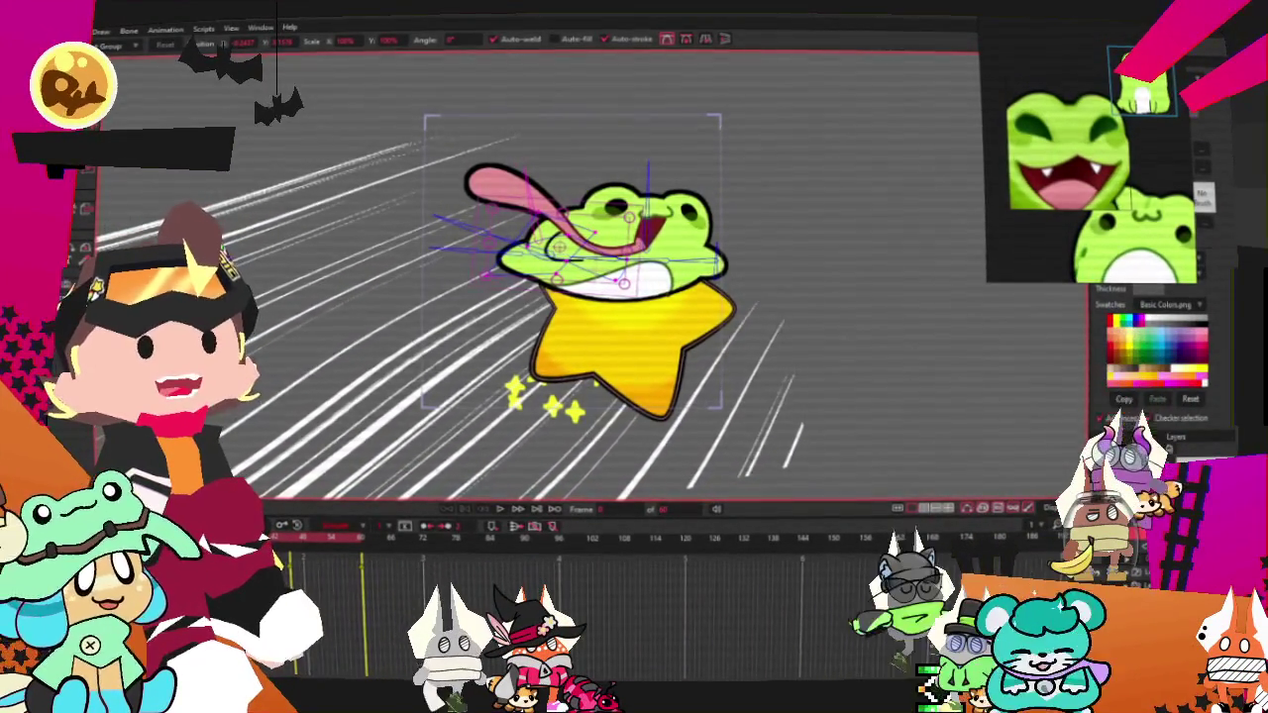
pyautogui.hotkey('alt', 'Tab')
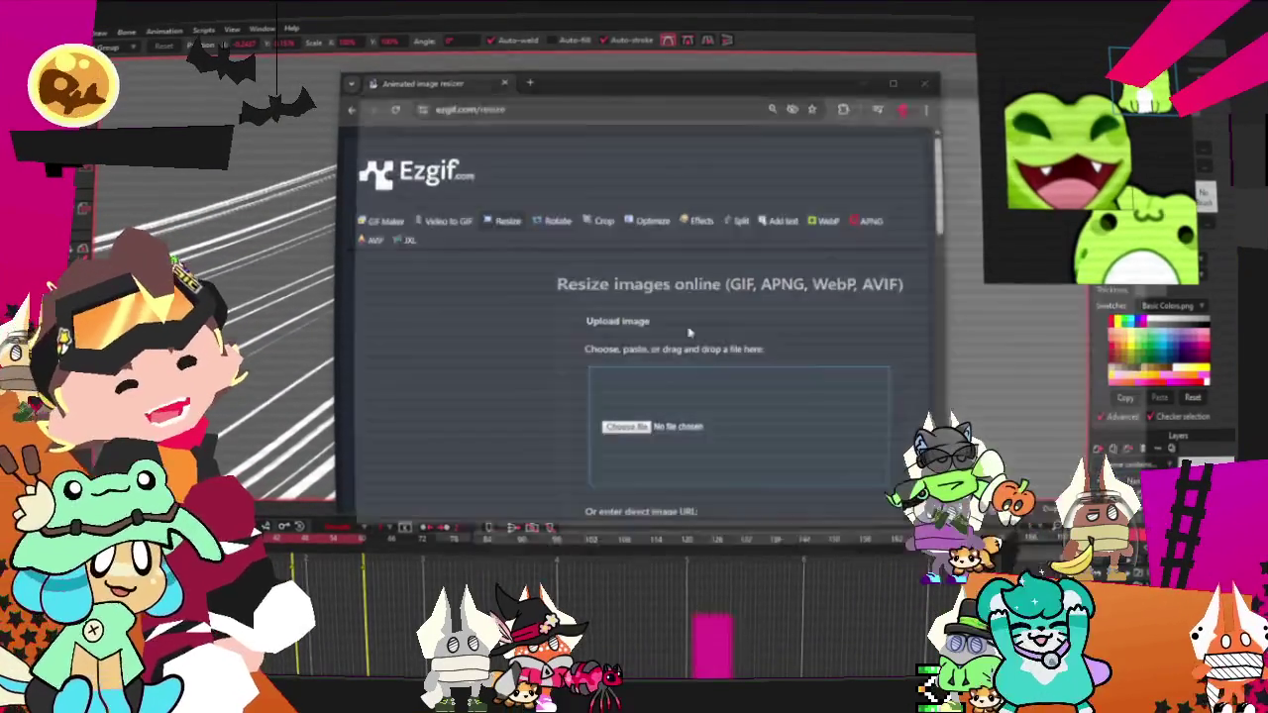
# Upload the Star_2 GIF from the YCH_Star folder to Ezgif.
pyautogui.click(642, 432)
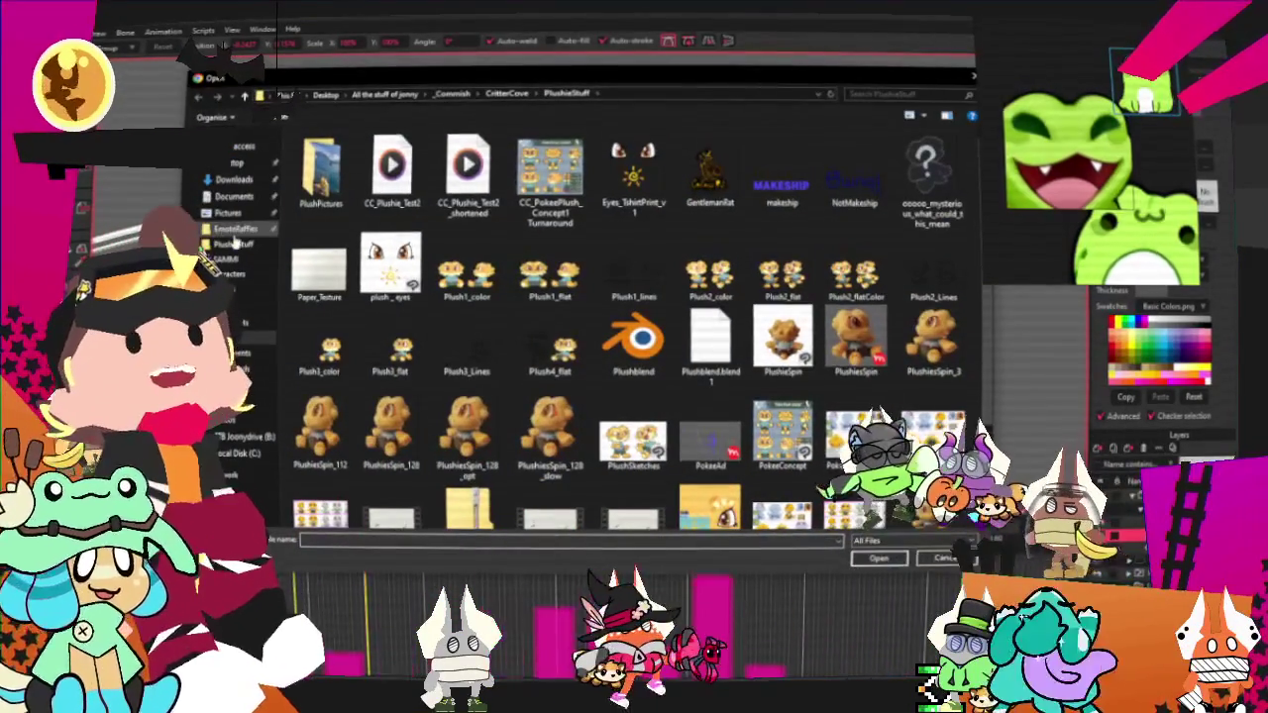
pyautogui.click(236, 229)
pyautogui.click(234, 244)
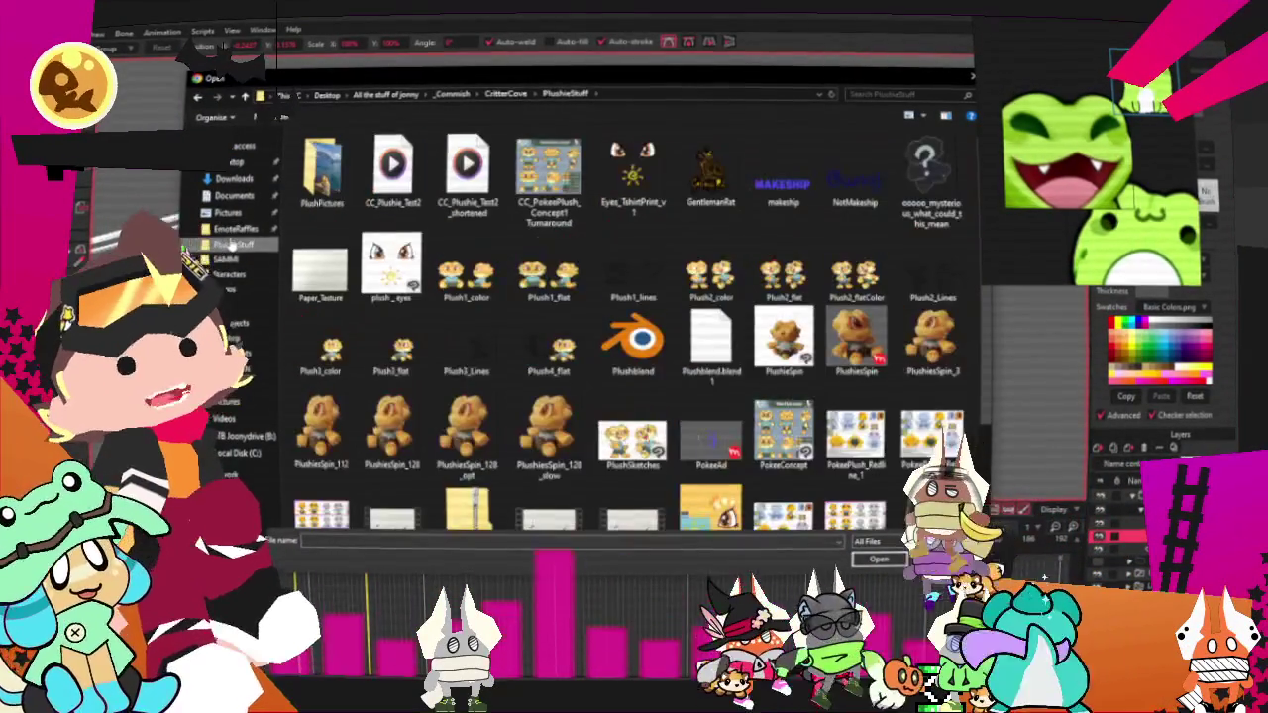
pyautogui.click(243, 275)
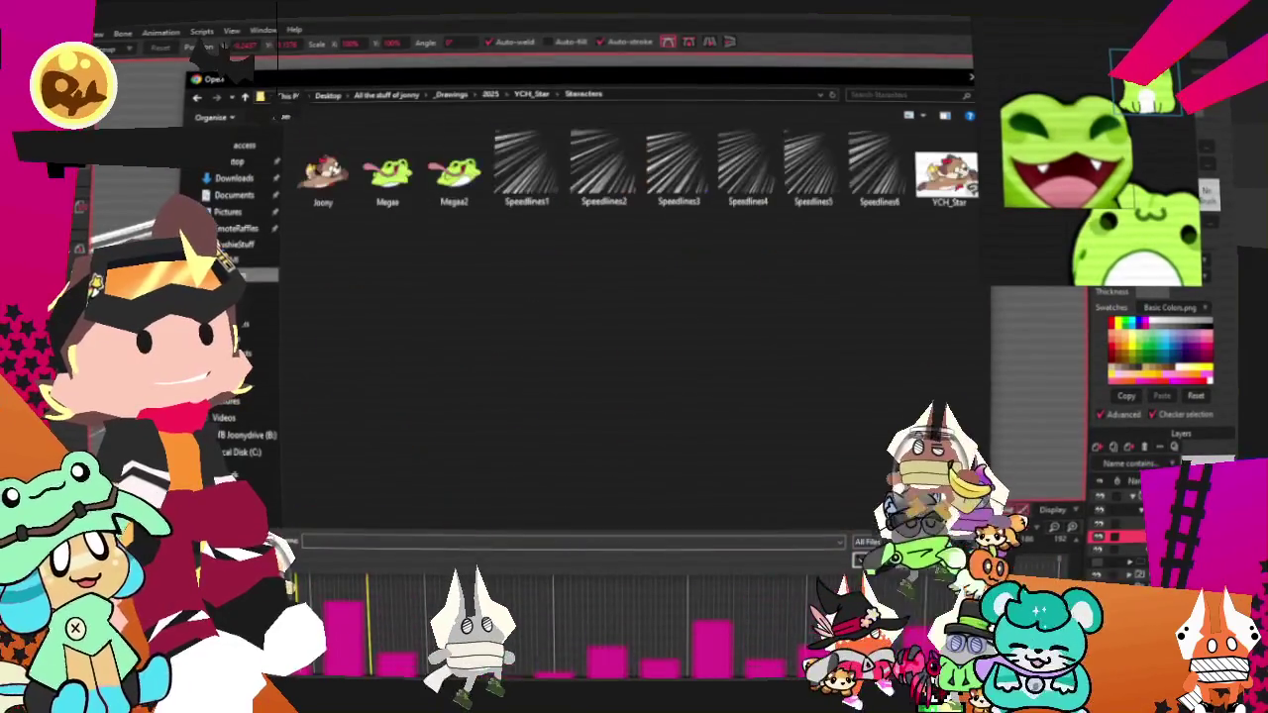
pyautogui.click(529, 93)
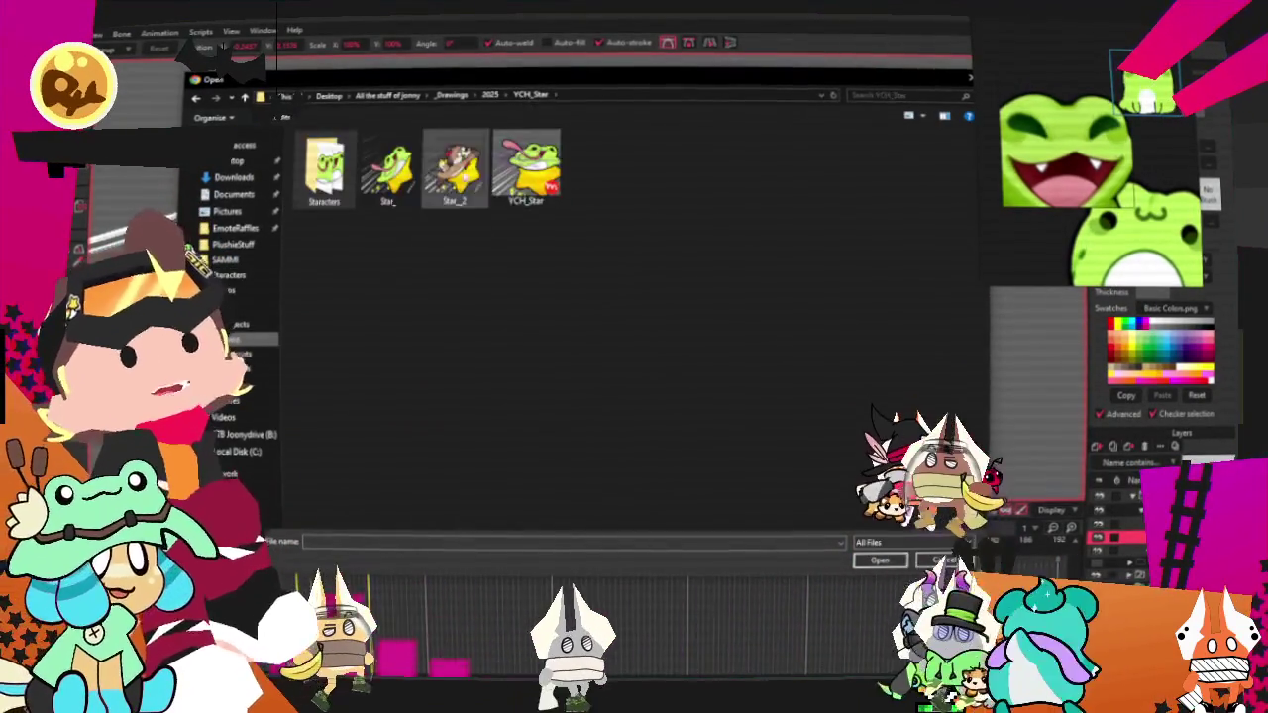
pyautogui.click(879, 561)
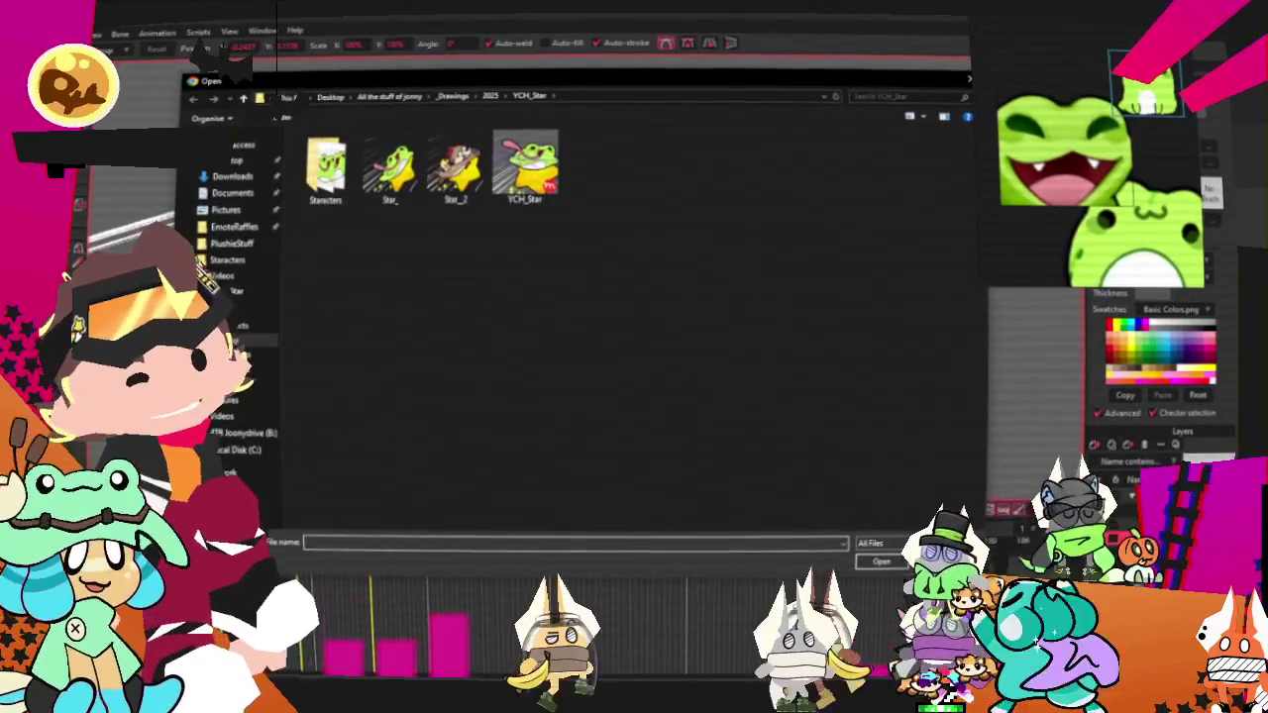
pyautogui.scroll(-4, 551, 420)
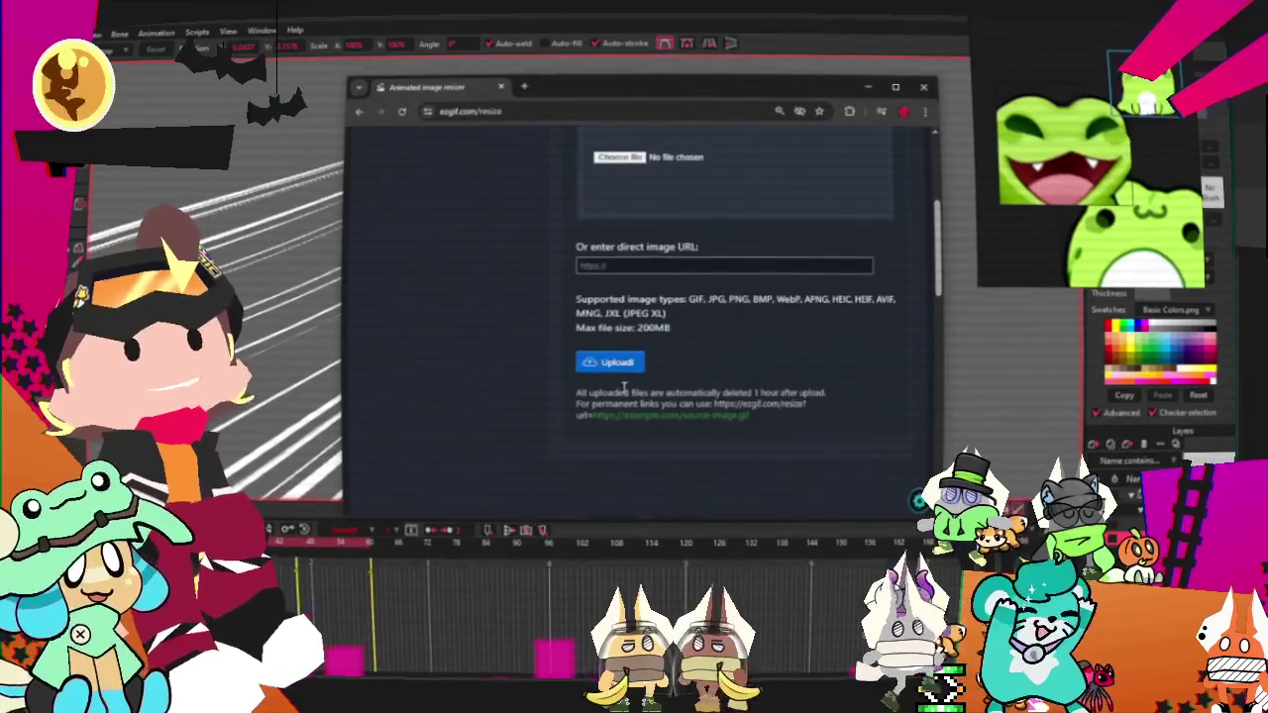
pyautogui.click(609, 361)
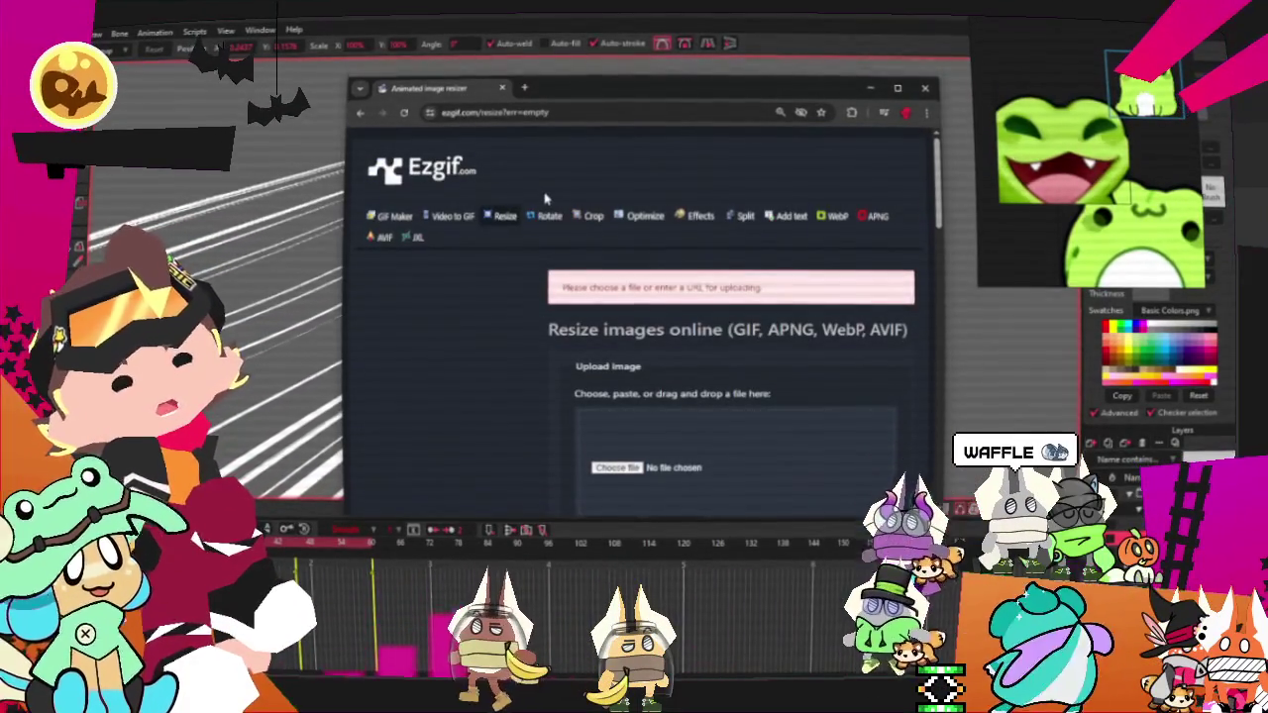
pyautogui.click(616, 467)
pyautogui.click(461, 168)
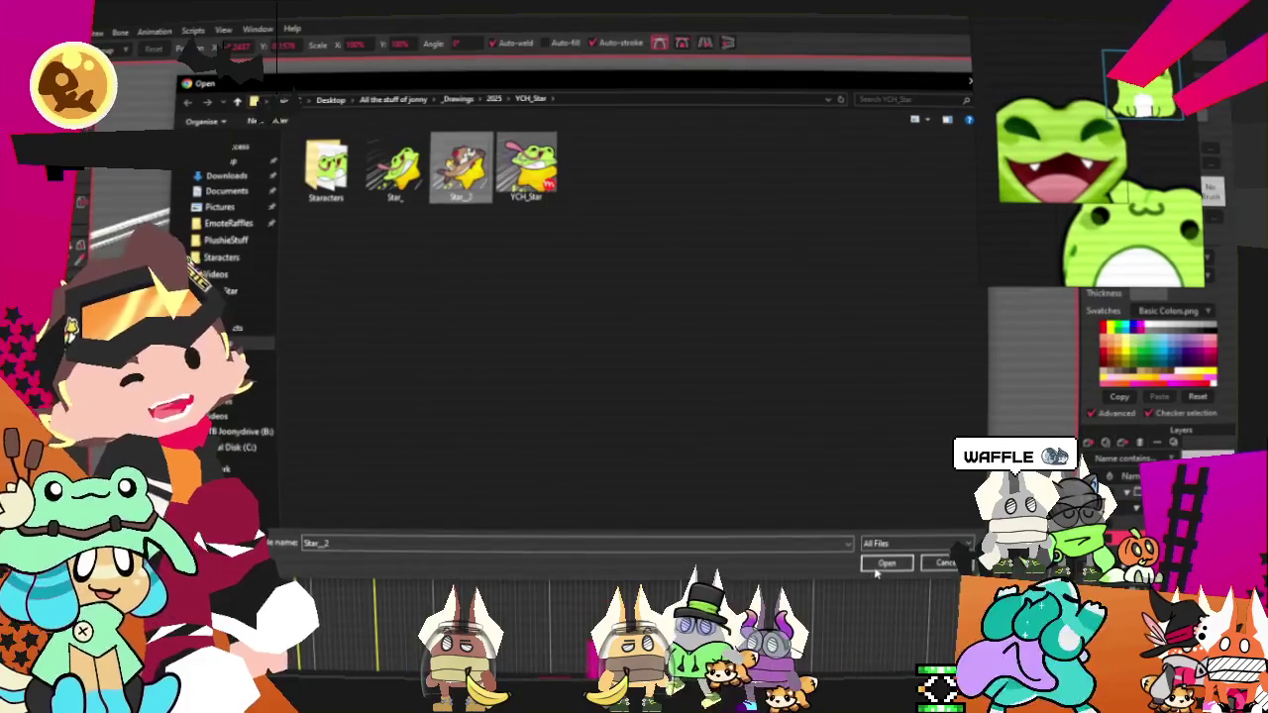
pyautogui.click(880, 565)
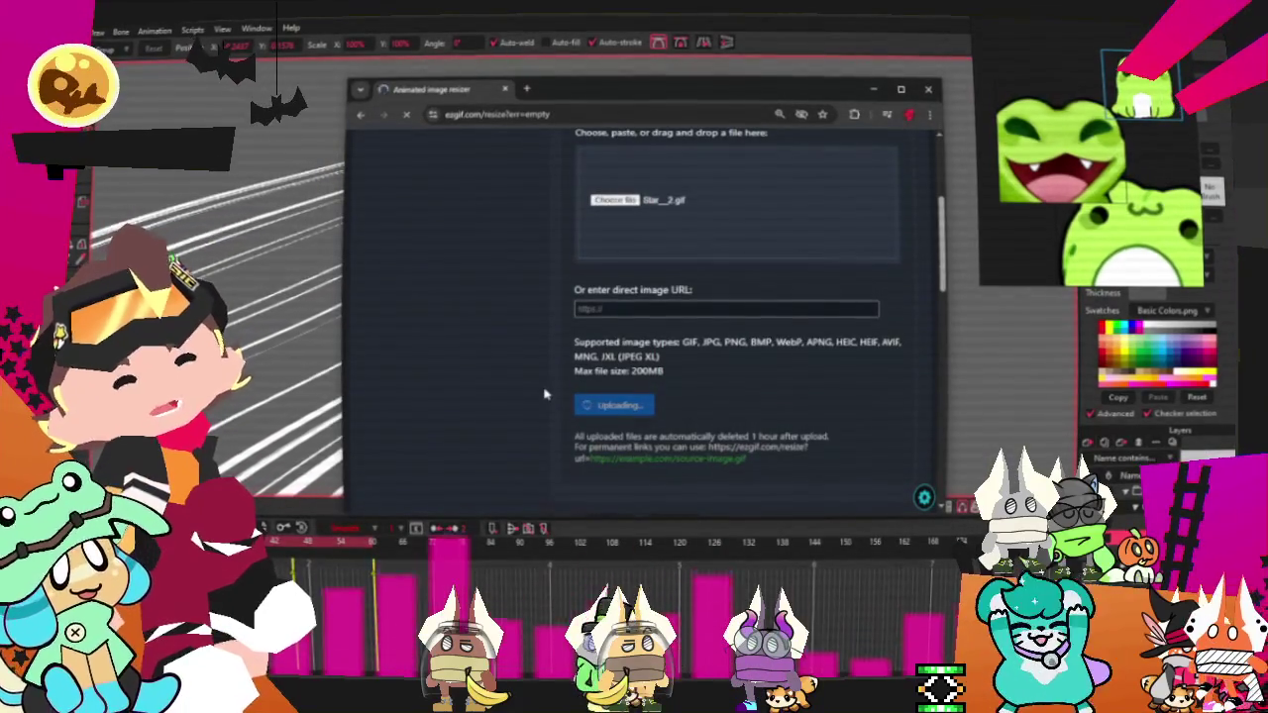
# Resize the uploaded GIF to a width of 112 pixels.
pyautogui.scroll(-2, 543, 394)
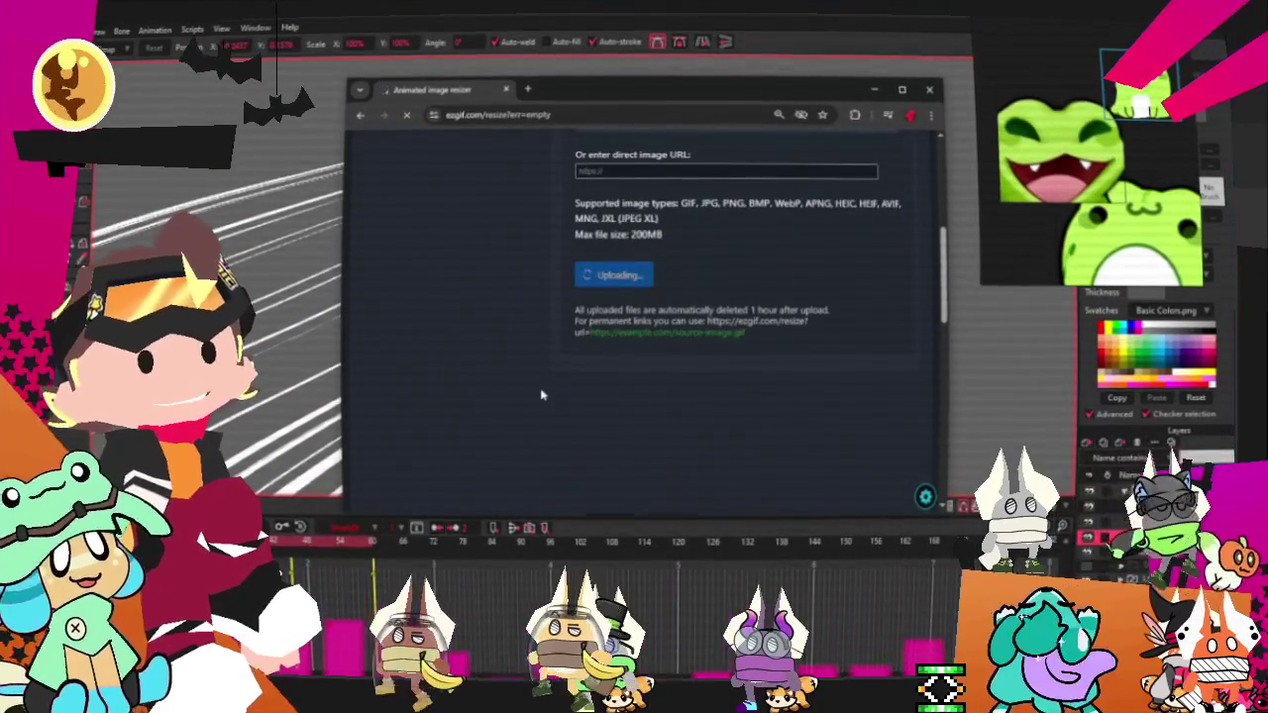
pyautogui.scroll(-2, 544, 394)
pyautogui.scroll(-3, 540, 379)
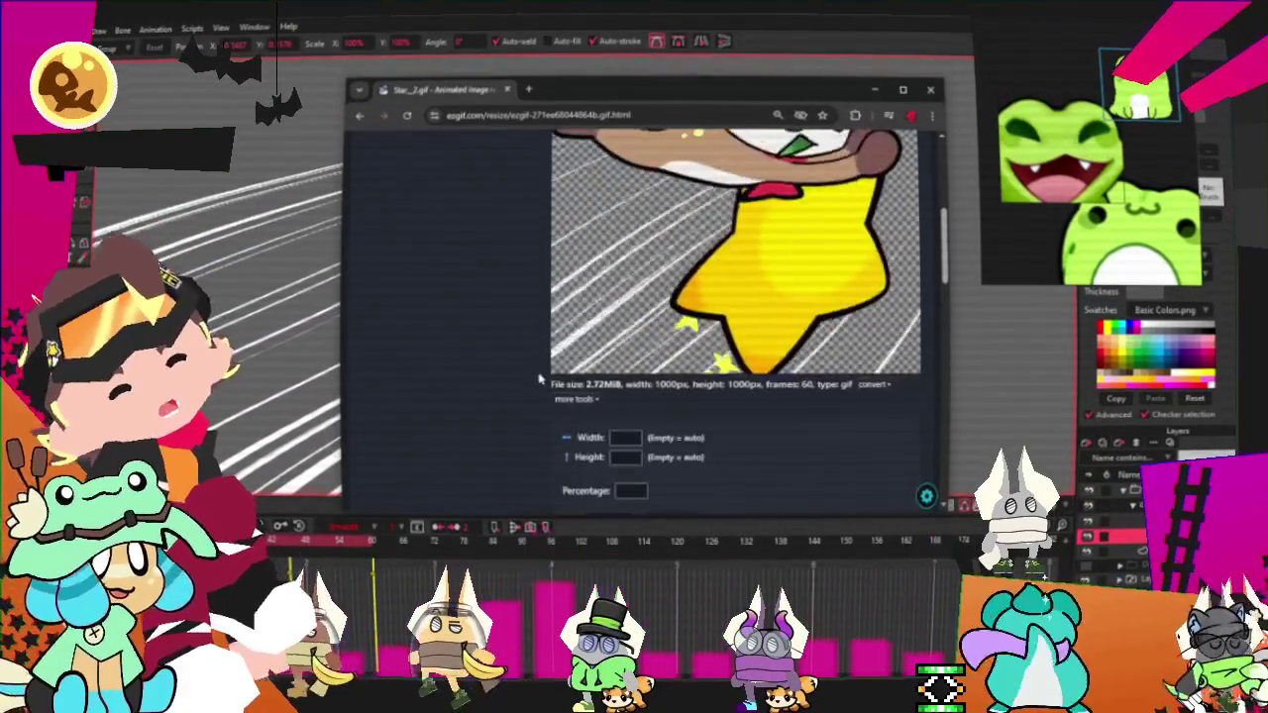
pyautogui.click(624, 438)
pyautogui.write('112')
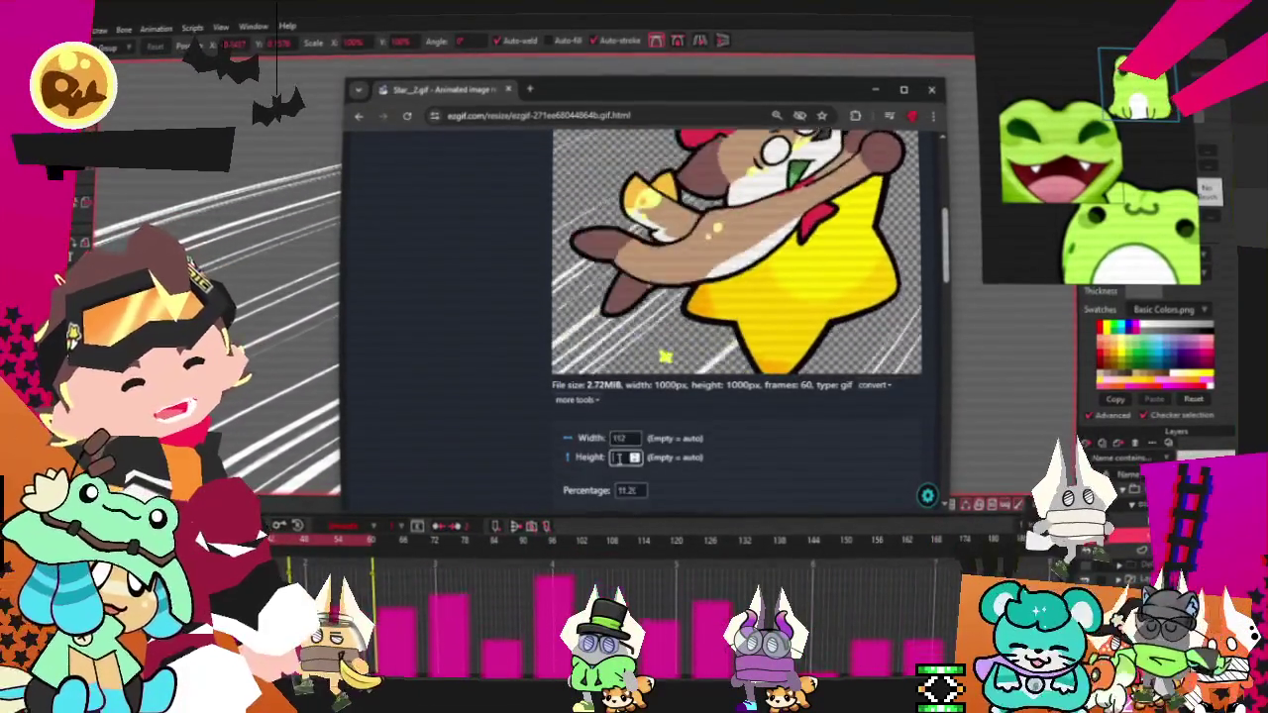
pyautogui.press('Return')
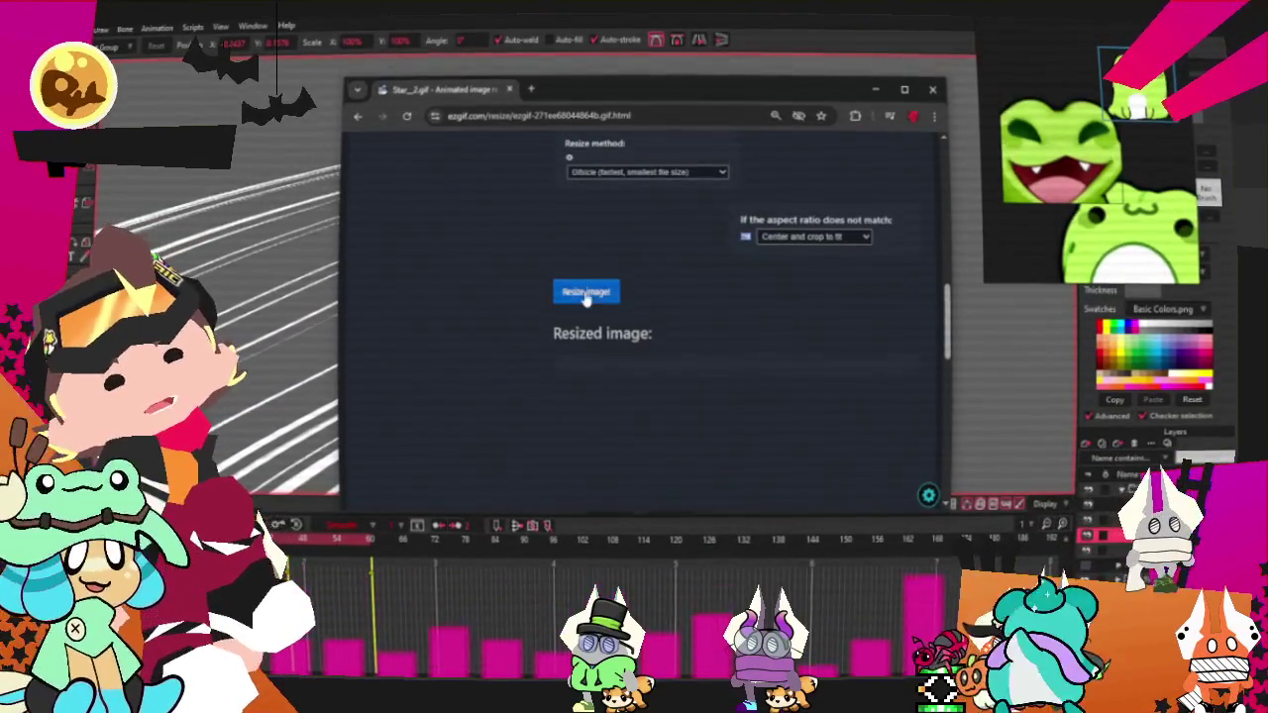
pyautogui.scroll(1, 545, 327)
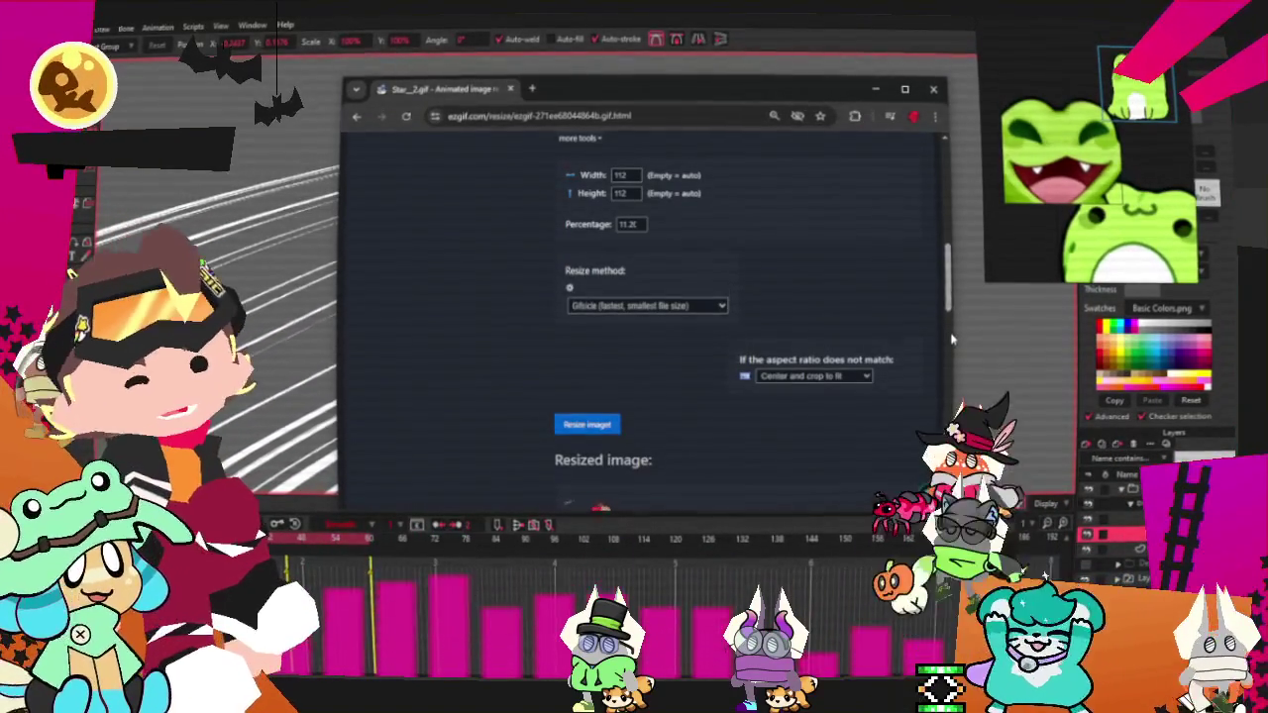
pyautogui.moveTo(953, 331); pyautogui.dragTo(1036, 331)
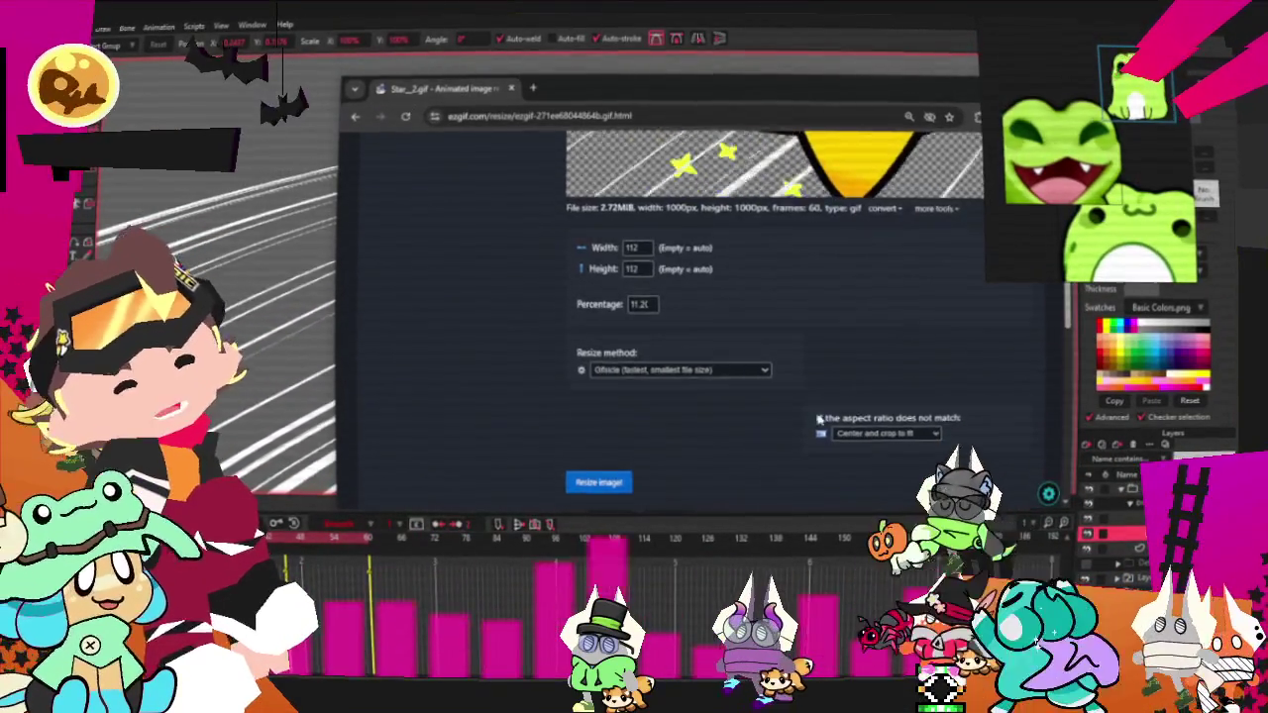
pyautogui.scroll(1, 679, 418)
pyautogui.scroll(-1, 680, 419)
pyautogui.click(599, 479)
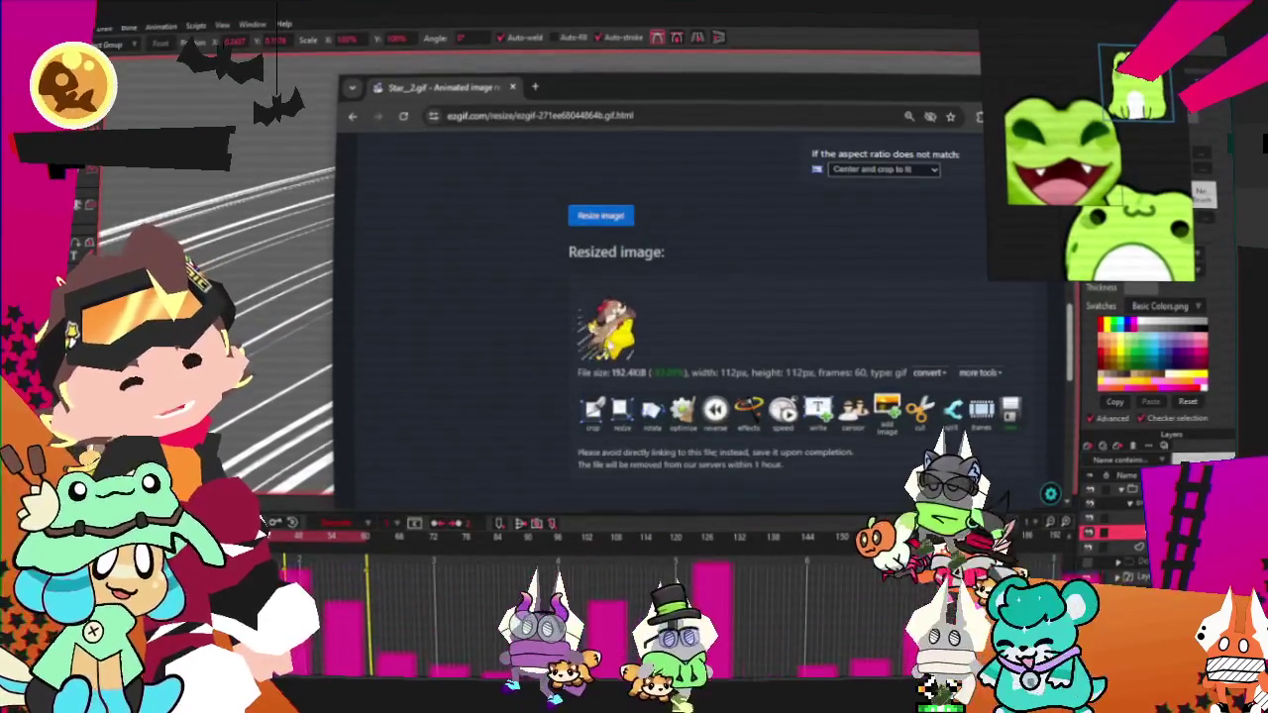
# Save the resized GIF as 1_Star.gif in the EmoteRaffles folder.
pyautogui.rightClick(622, 341)
pyautogui.click(653, 373)
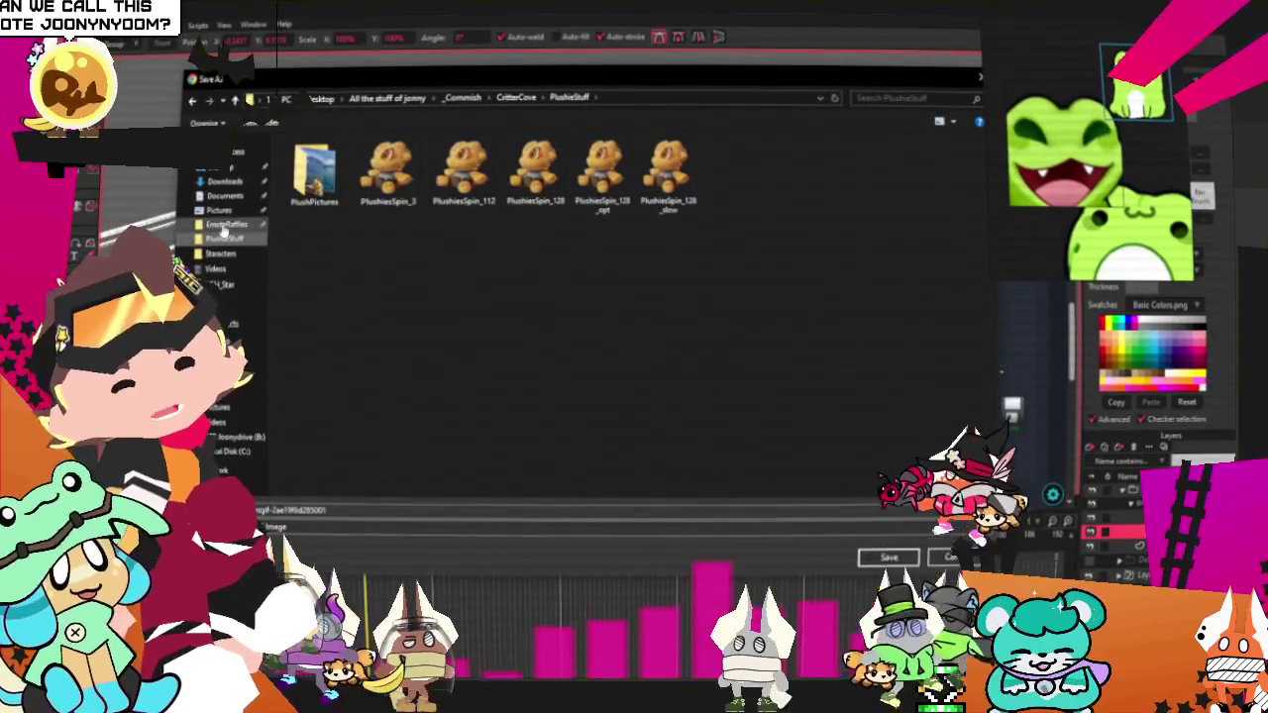
pyautogui.click(236, 226)
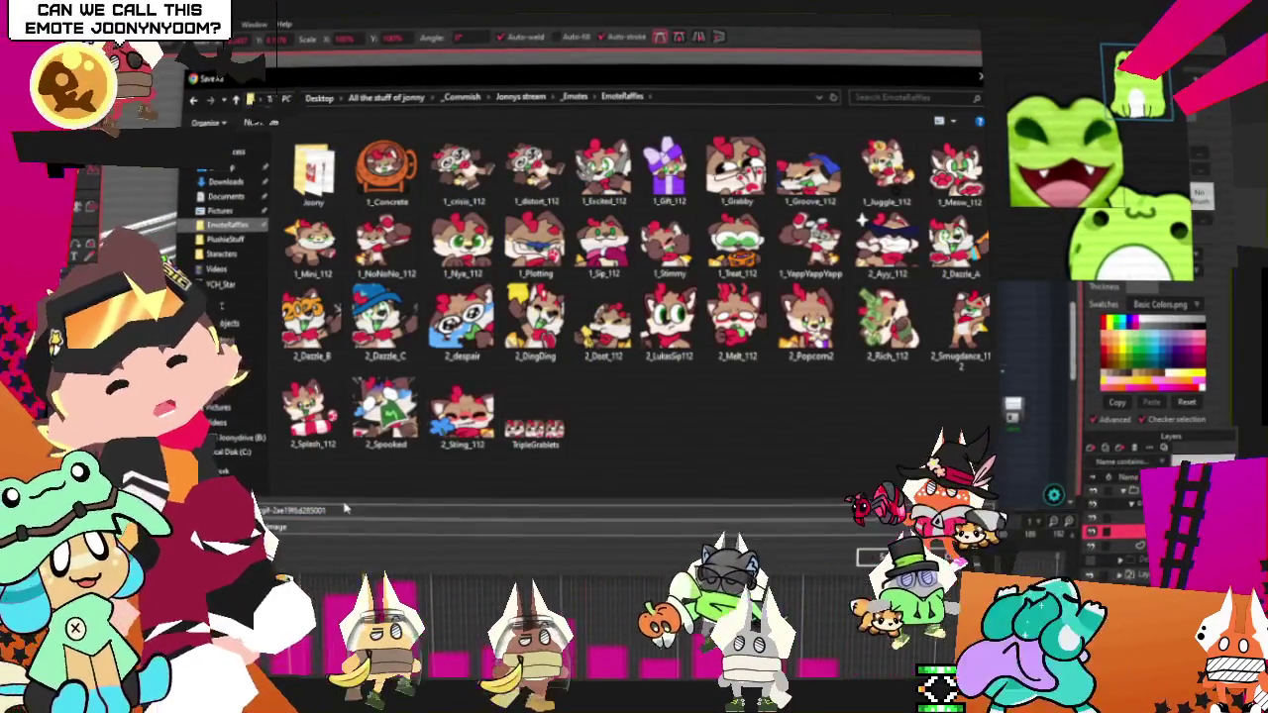
pyautogui.write('1')
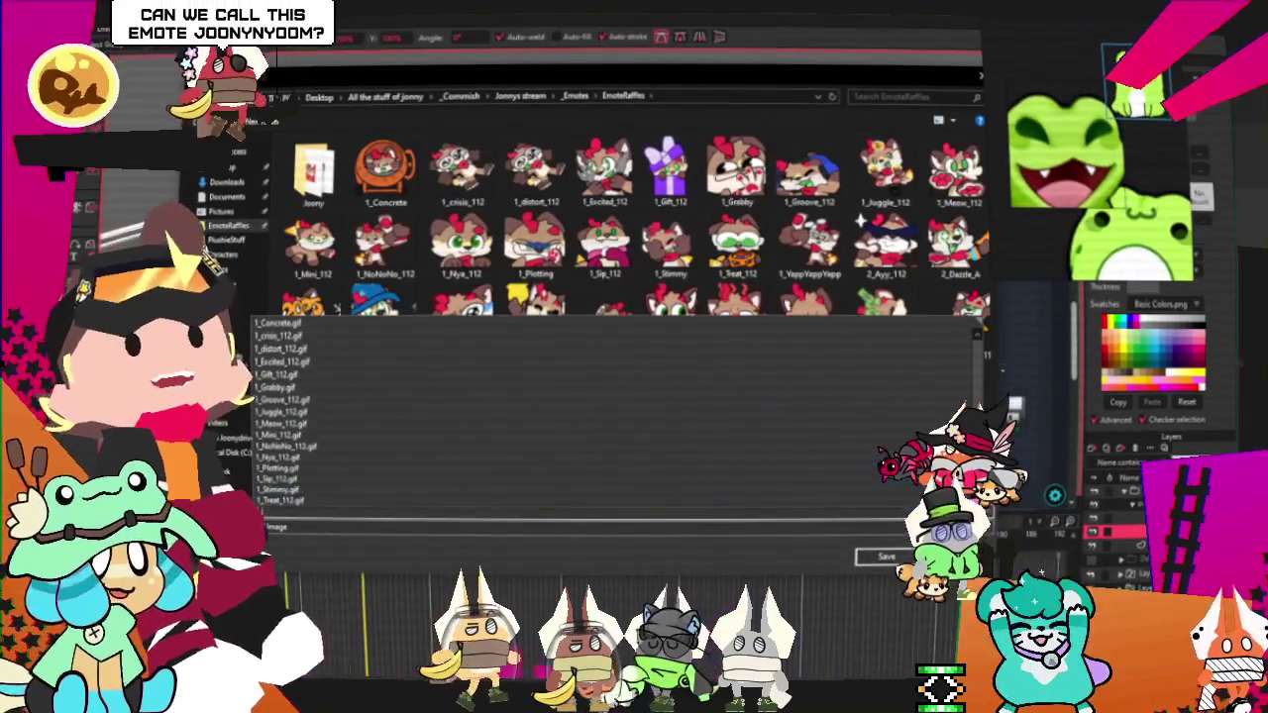
pyautogui.click(307, 490)
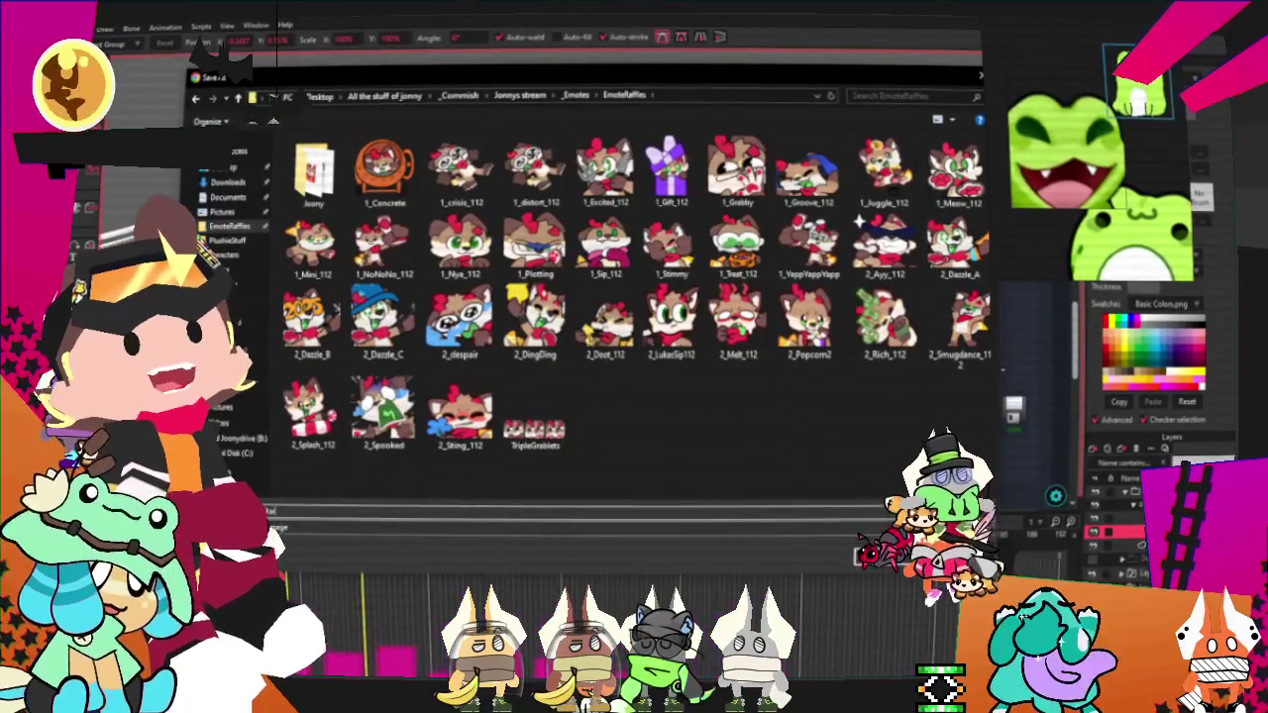
pyautogui.press('Return')
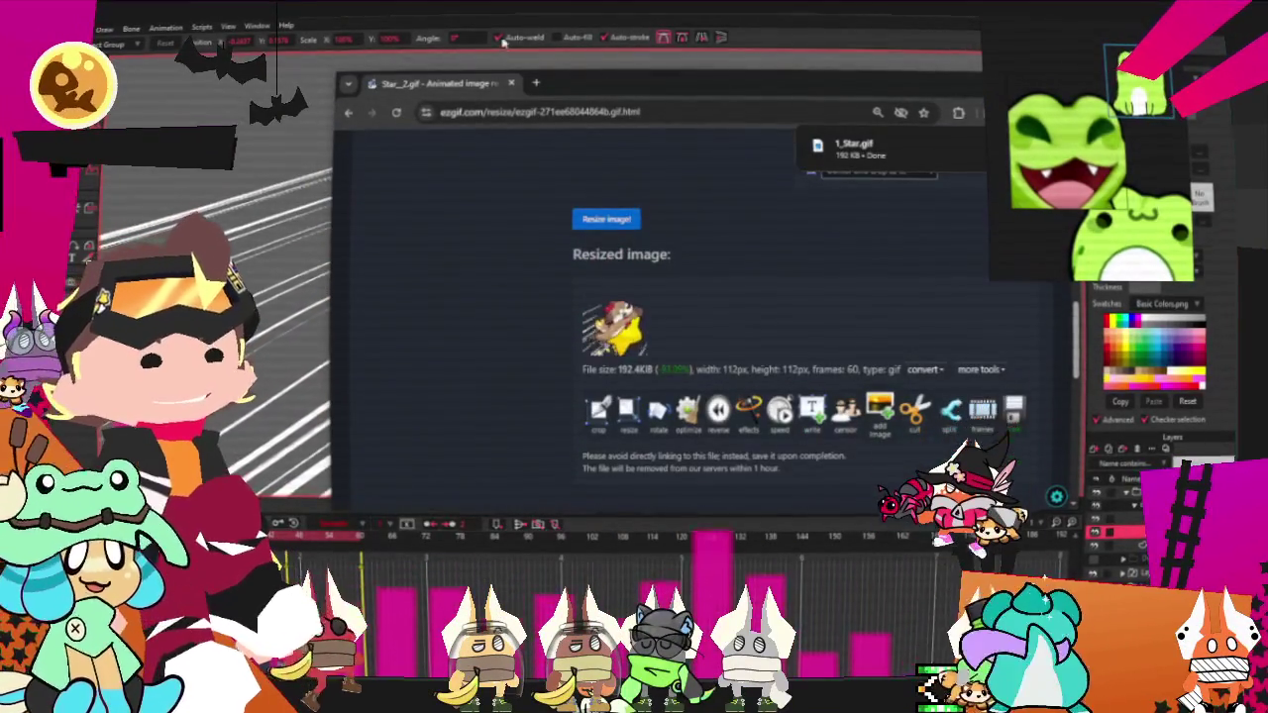
pyautogui.hotkey('alt', 'Tab')
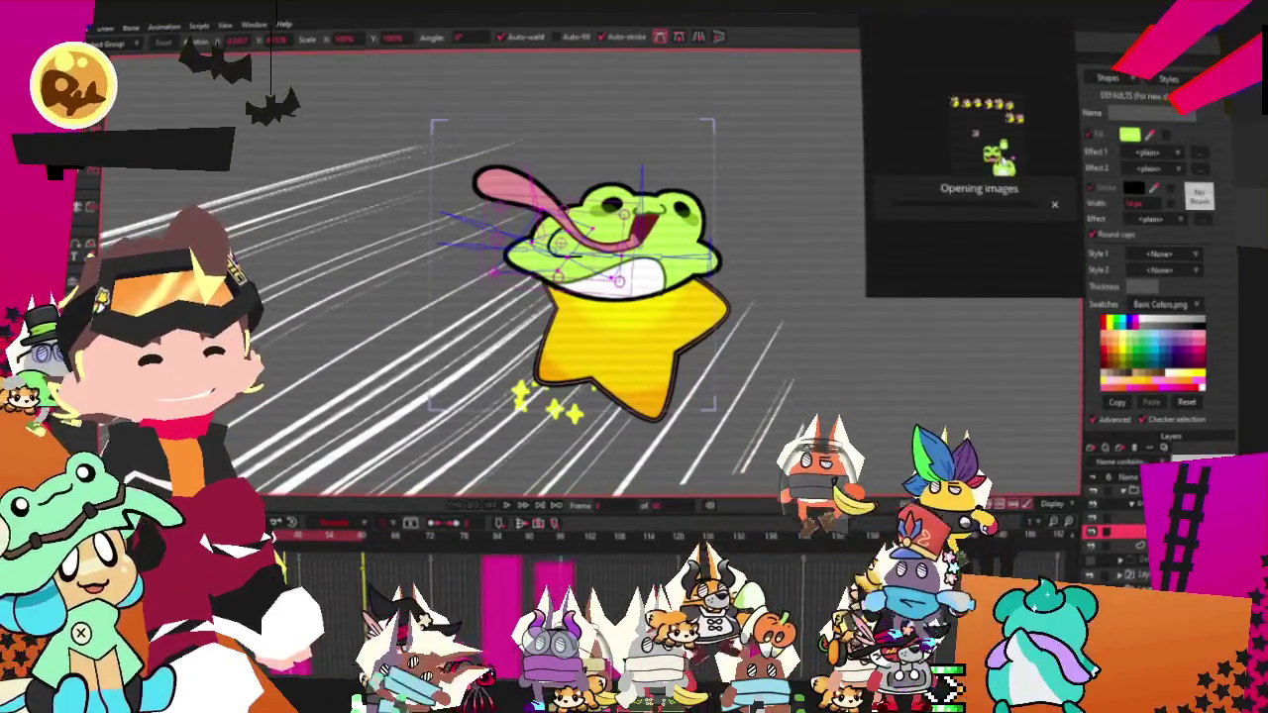
# Clear the PureRef board to make room for the character reference.
pyautogui.rightClick(956, 161)
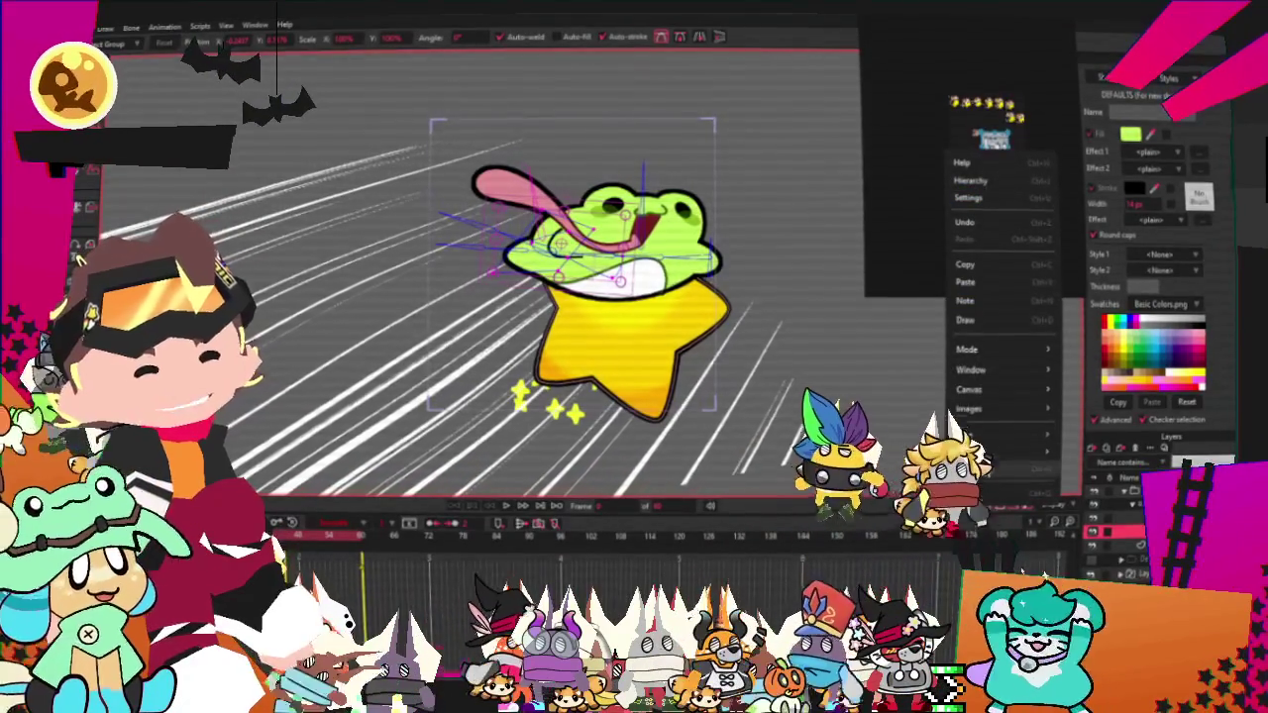
pyautogui.press('Escape')
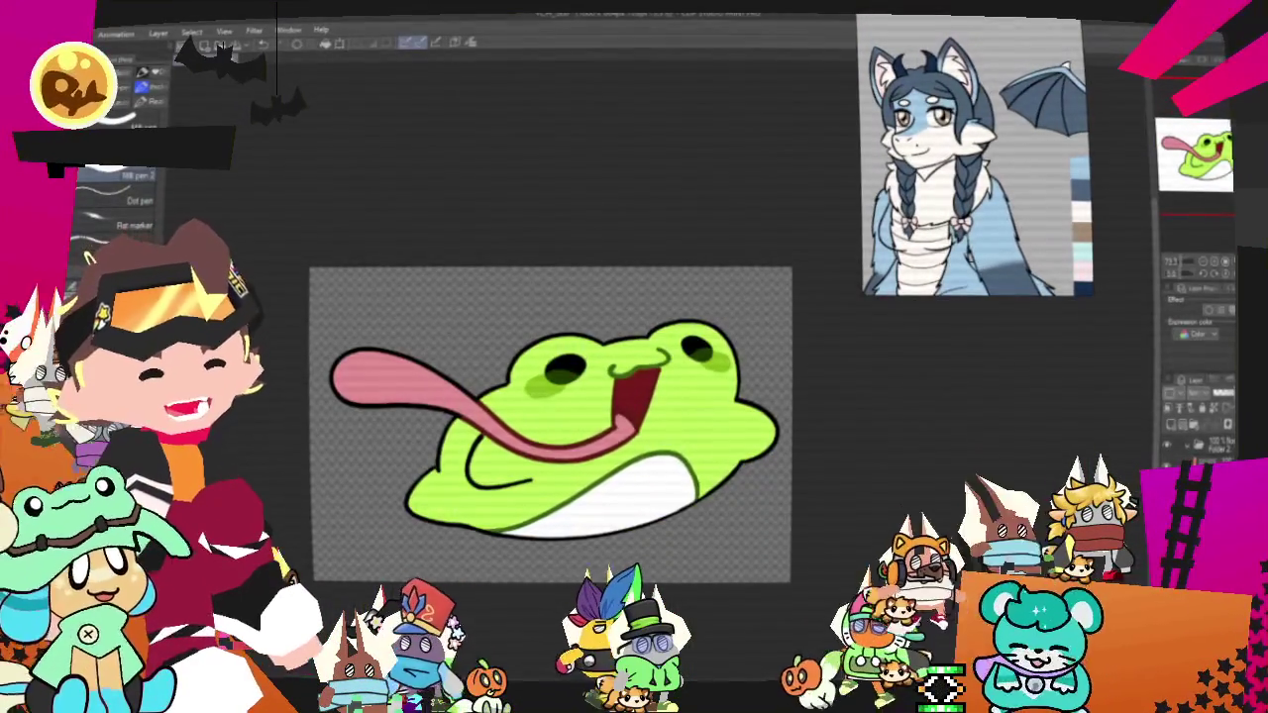
# Hide the frog layer so the Clip Studio Paint canvas is empty.
pyautogui.click(1169, 445)
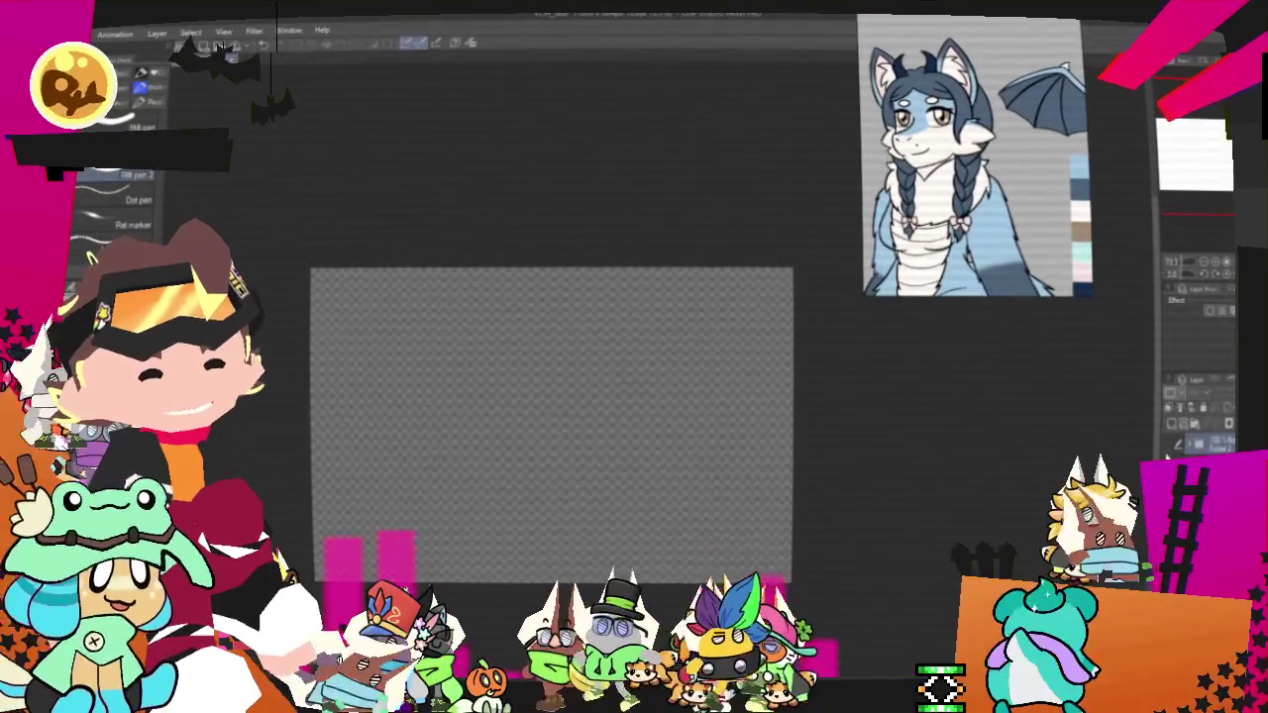
# Show the blue creature sketch layer, zoom in, and draw zigzag teeth in the mouth.
pyautogui.click(1171, 444)
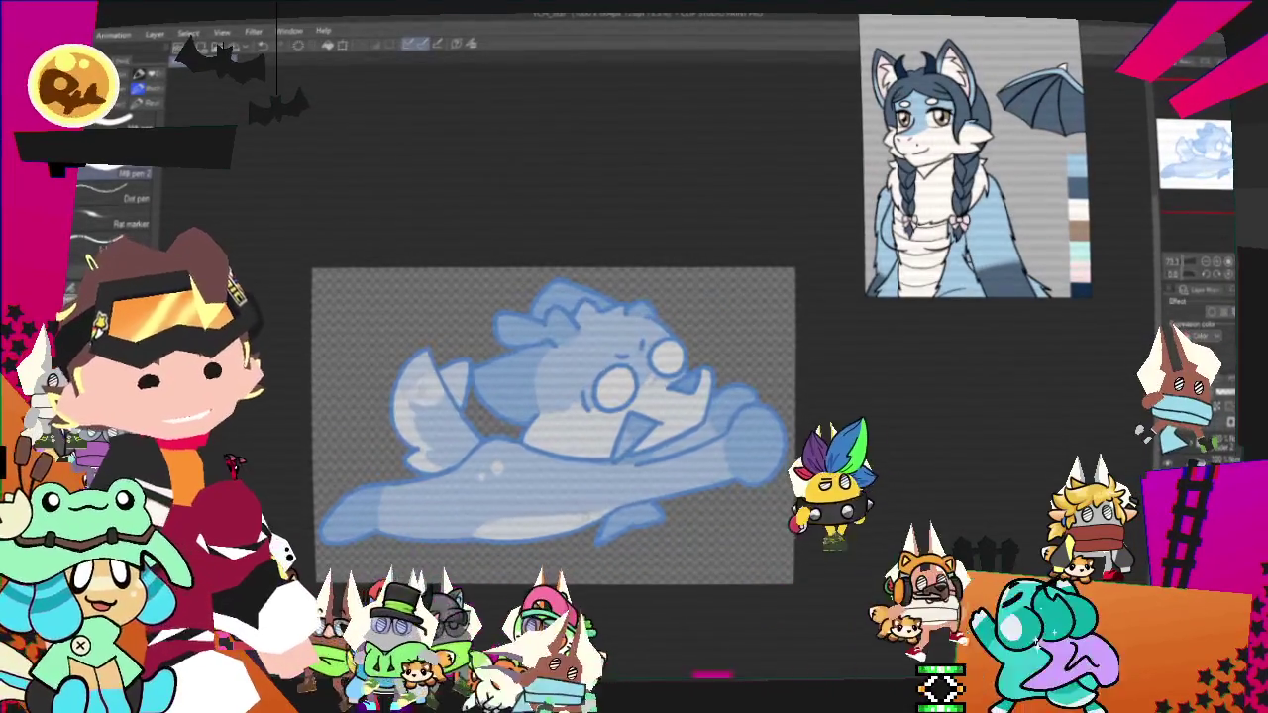
pyautogui.hotkey('ctrl', '+')
pyautogui.hotkey('ctrl', '+')
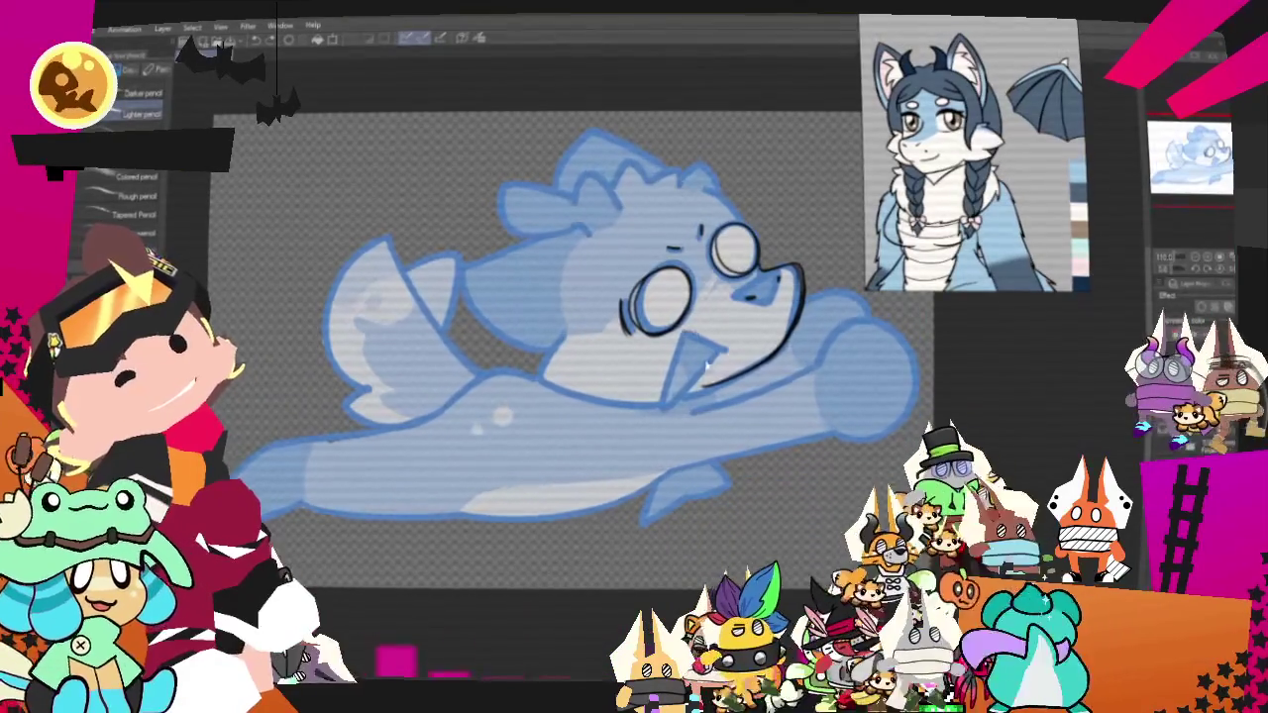
pyautogui.moveTo(673, 345); pyautogui.dragTo(752, 364)
# Undo the teeth and sketch dark lines for the snout, head top, ear and mouth.
pyautogui.hotkey('ctrl', 'z')
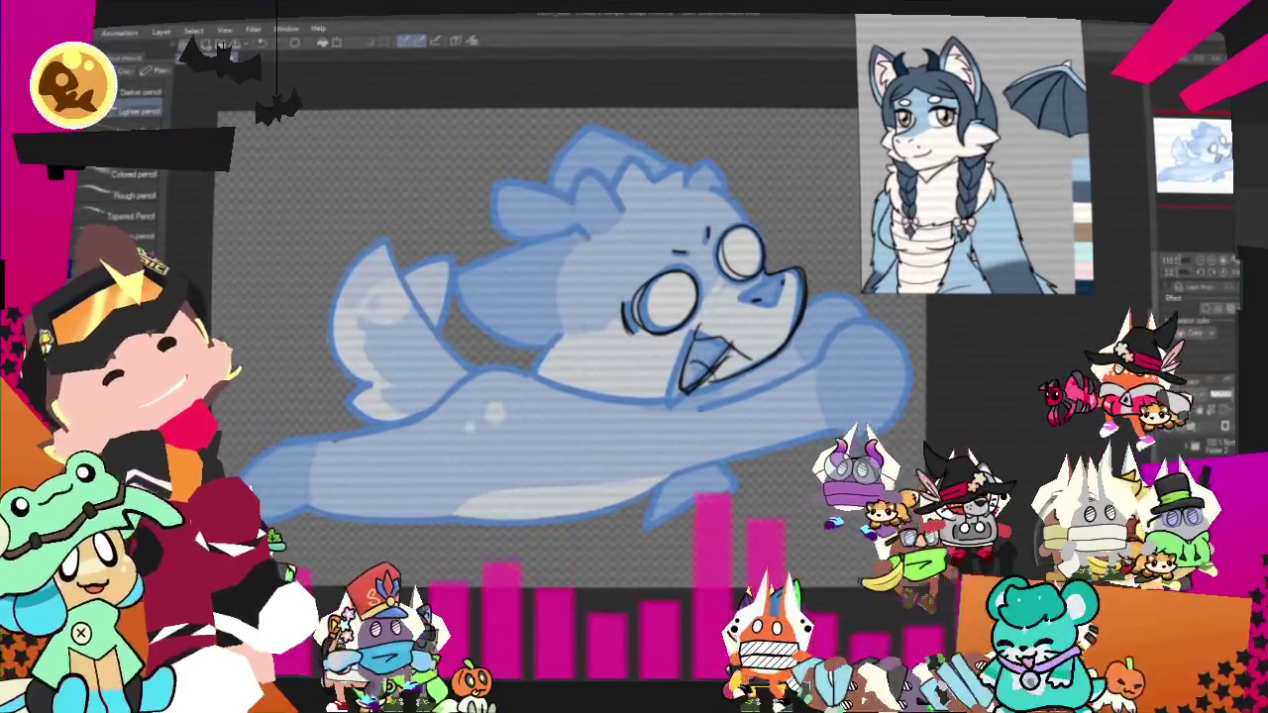
pyautogui.moveTo(552, 309); pyautogui.dragTo(594, 311)
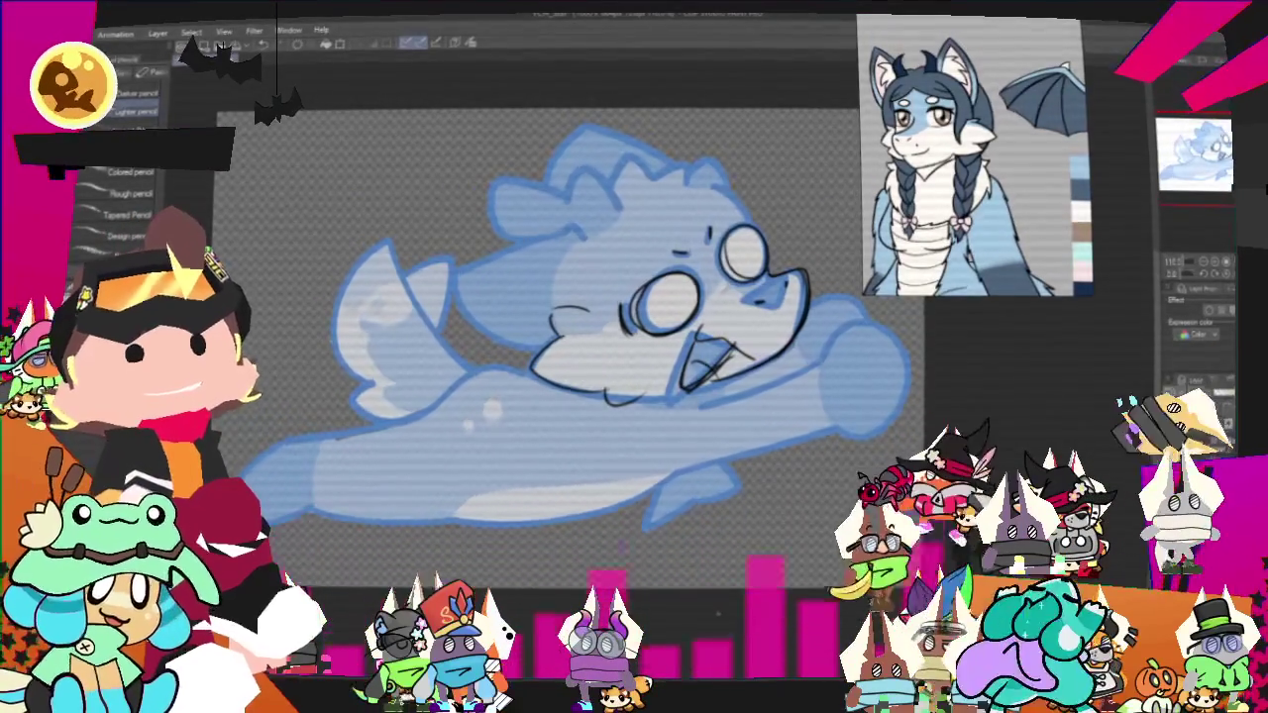
pyautogui.moveTo(555, 327); pyautogui.dragTo(594, 426)
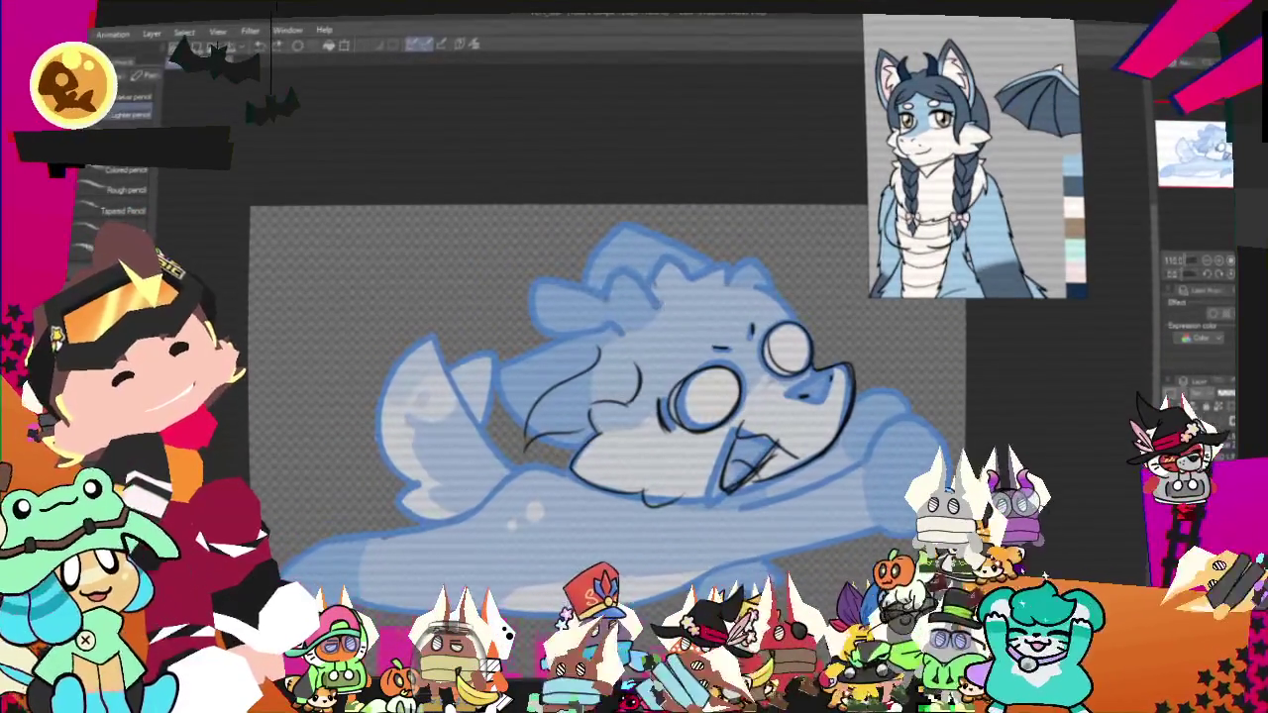
pyautogui.moveTo(603, 280); pyautogui.dragTo(660, 302)
pyautogui.moveTo(708, 248); pyautogui.dragTo(762, 283)
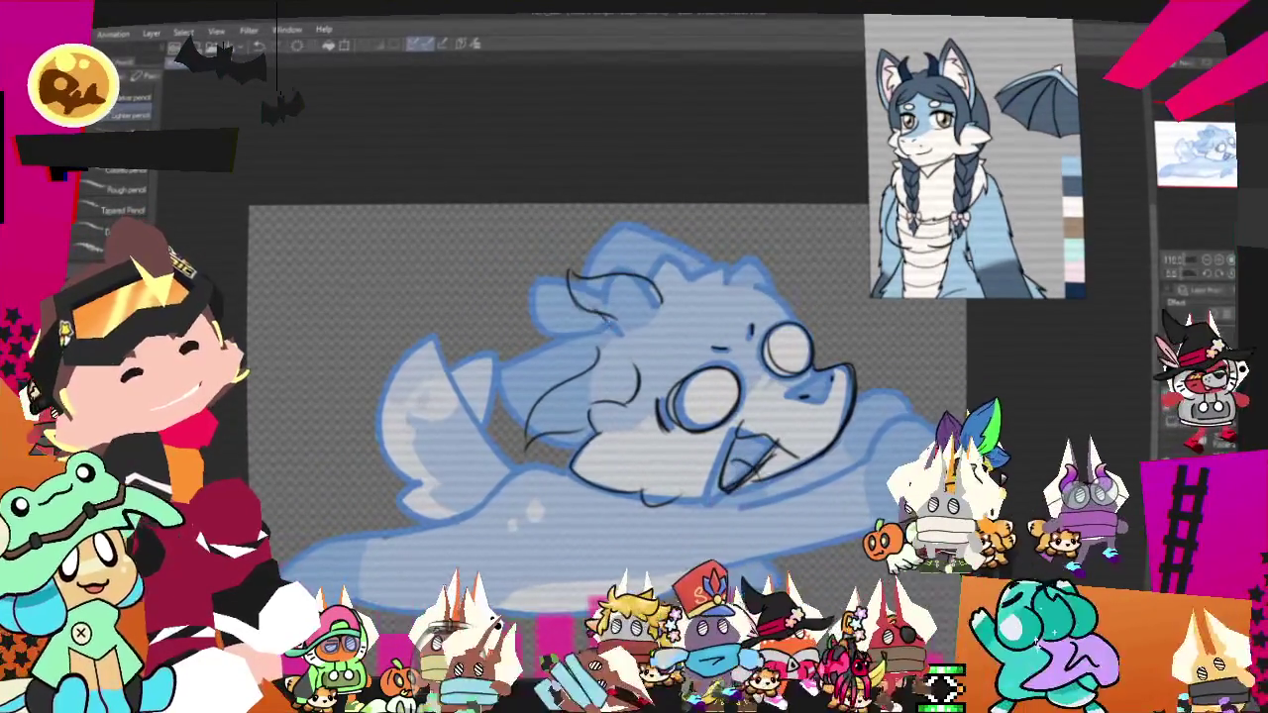
pyautogui.moveTo(722, 485); pyautogui.dragTo(792, 451)
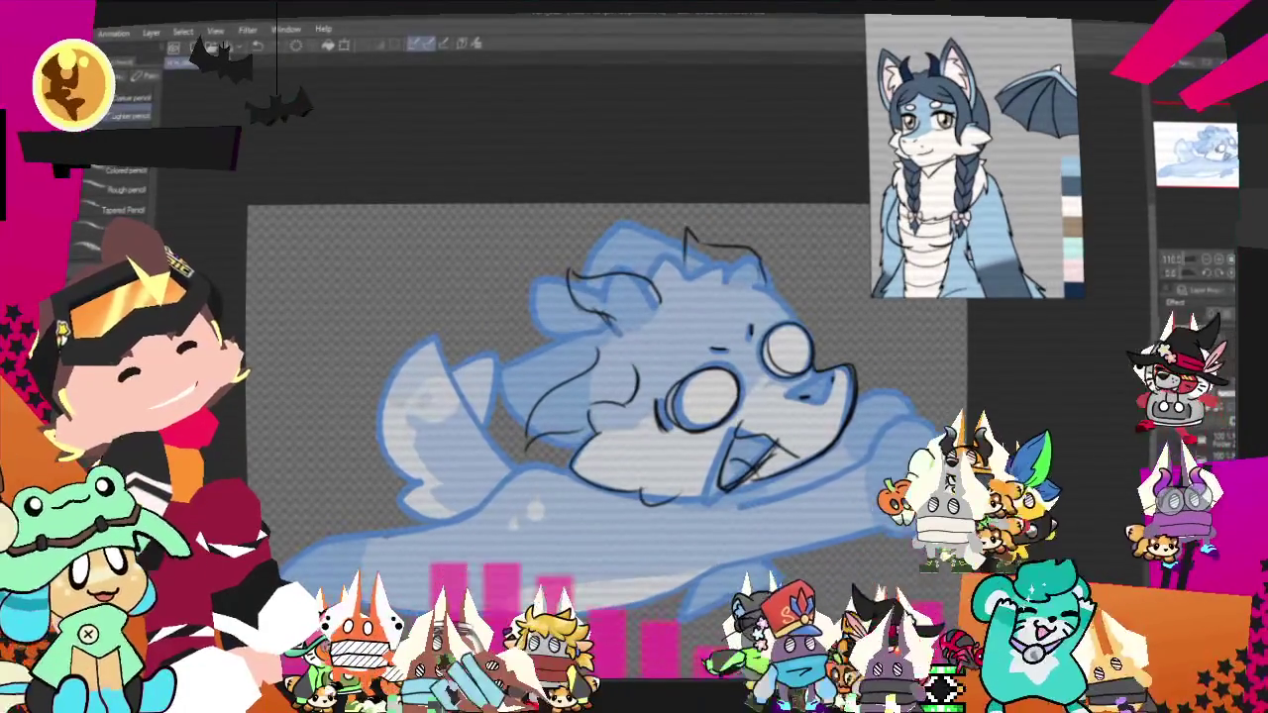
pyautogui.moveTo(683, 230); pyautogui.dragTo(695, 260)
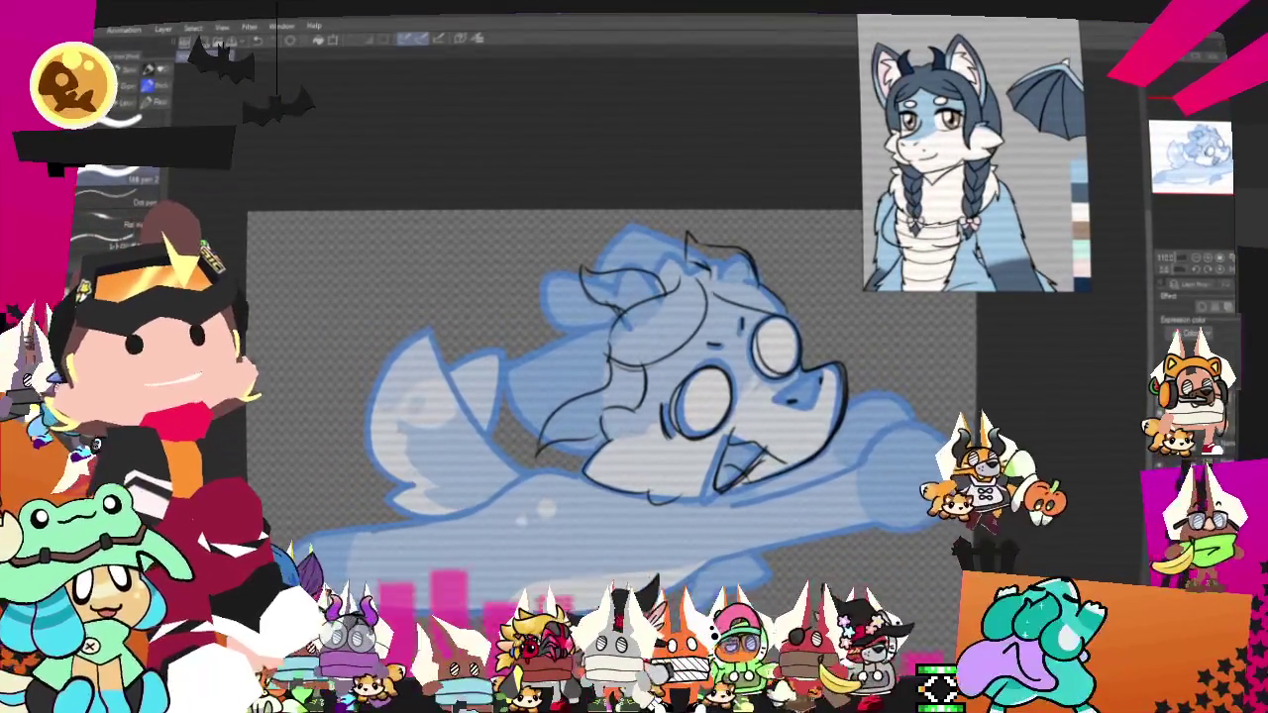
# Switch to the pencil sub-tool and reframe the canvas view.
pyautogui.press('p')
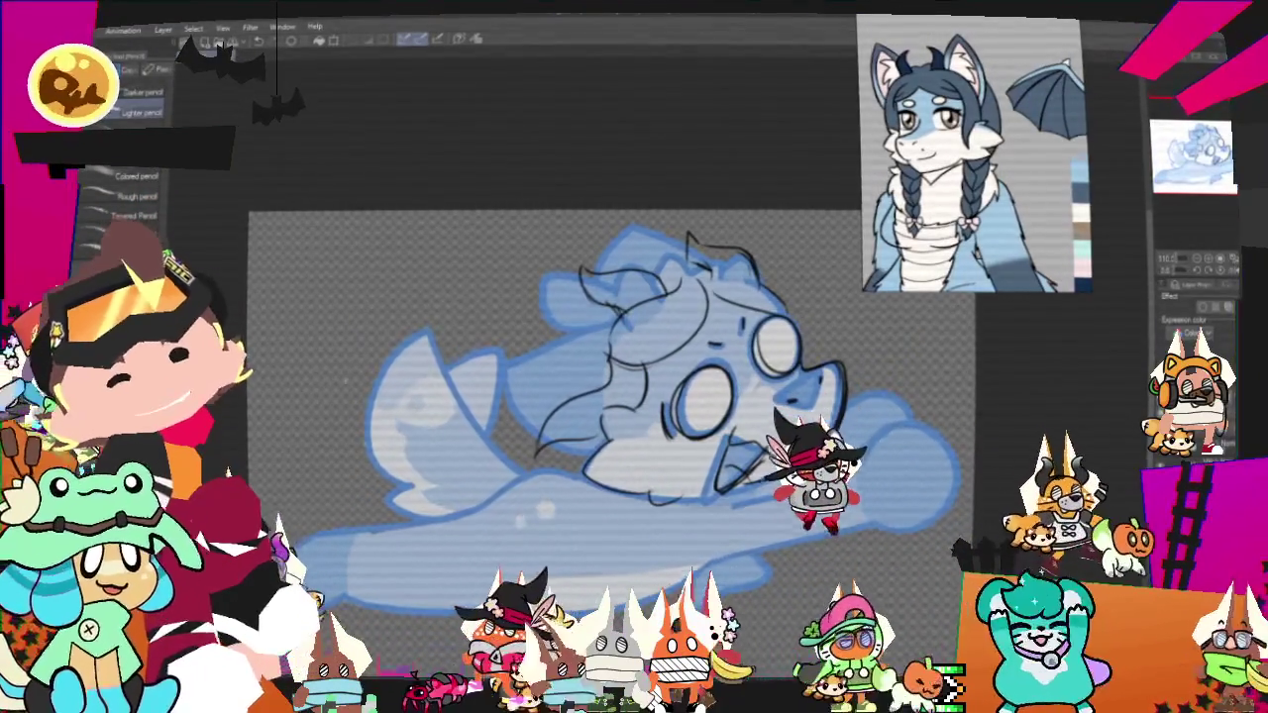
pyautogui.moveTo(594, 396); pyautogui.dragTo(736, 354)
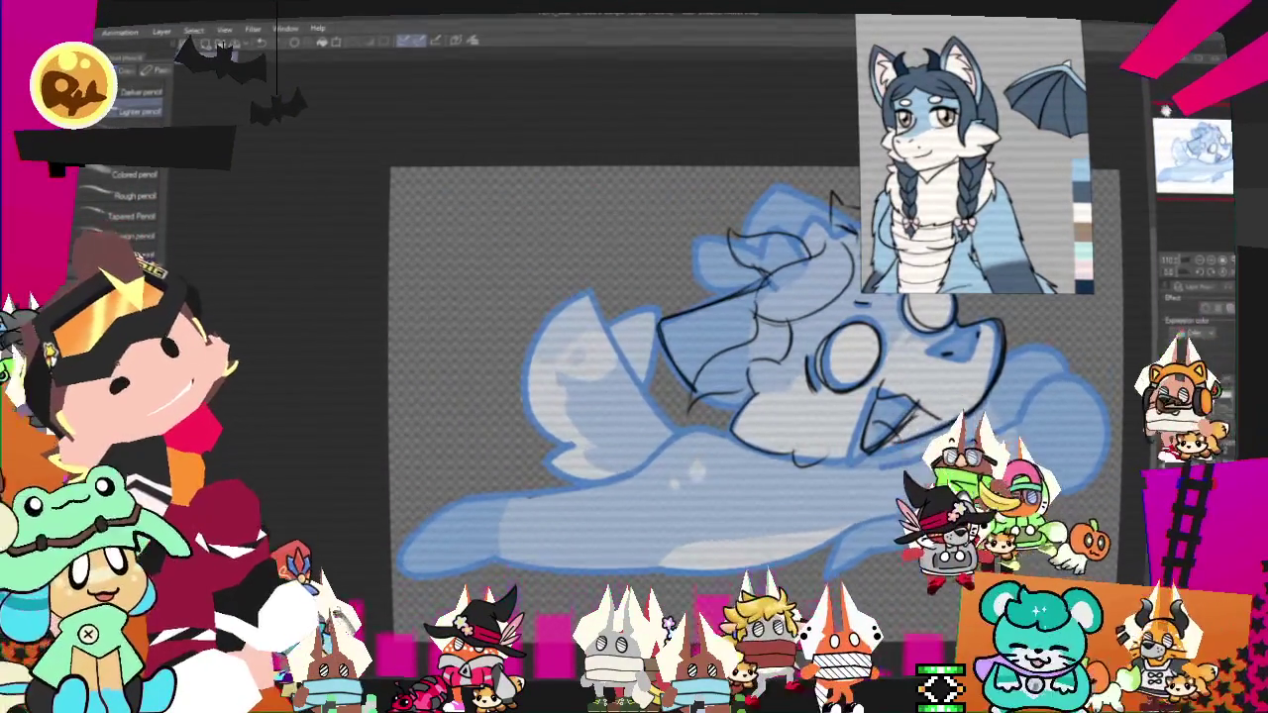
pyautogui.moveTo(736, 353); pyautogui.dragTo(605, 420)
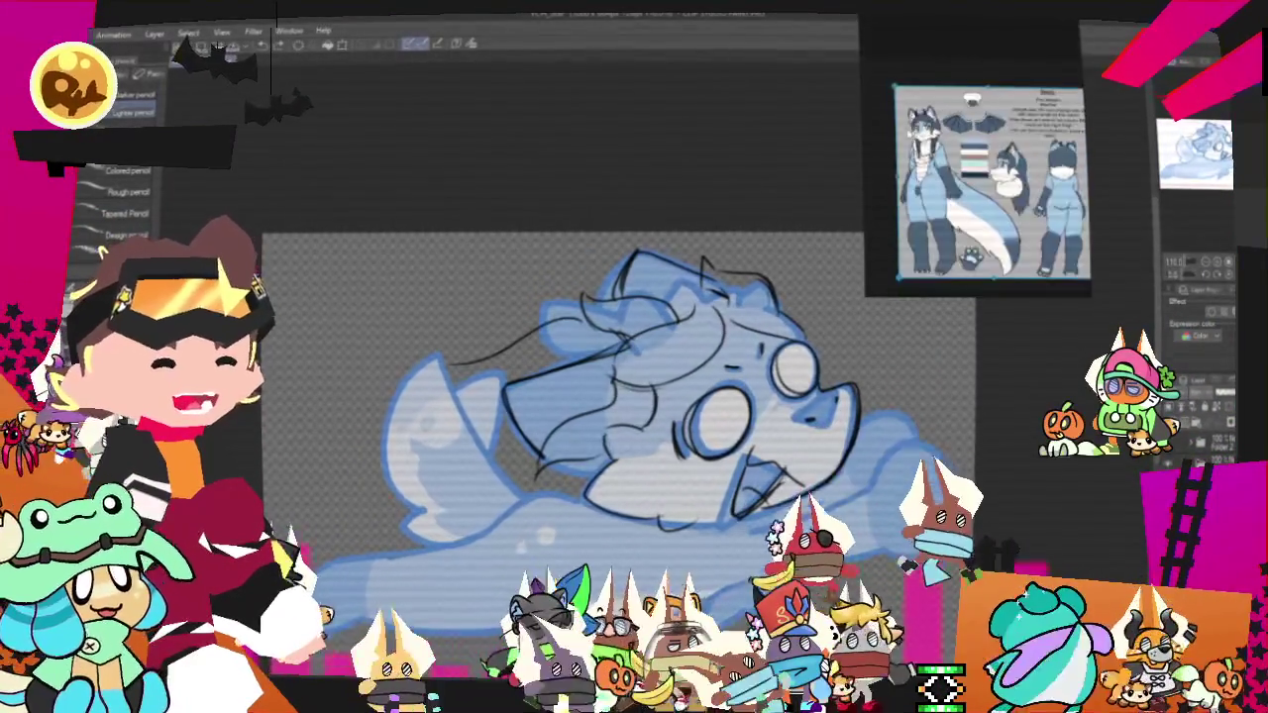
pyautogui.scroll(3, 959, 172)
# Pencil-sketch the left ear, the lines under and beside the chin, and the fin's underside.
pyautogui.scroll(-2, 919, 178)
pyautogui.scroll(-3, 937, 119)
pyautogui.scroll(3, 937, 119)
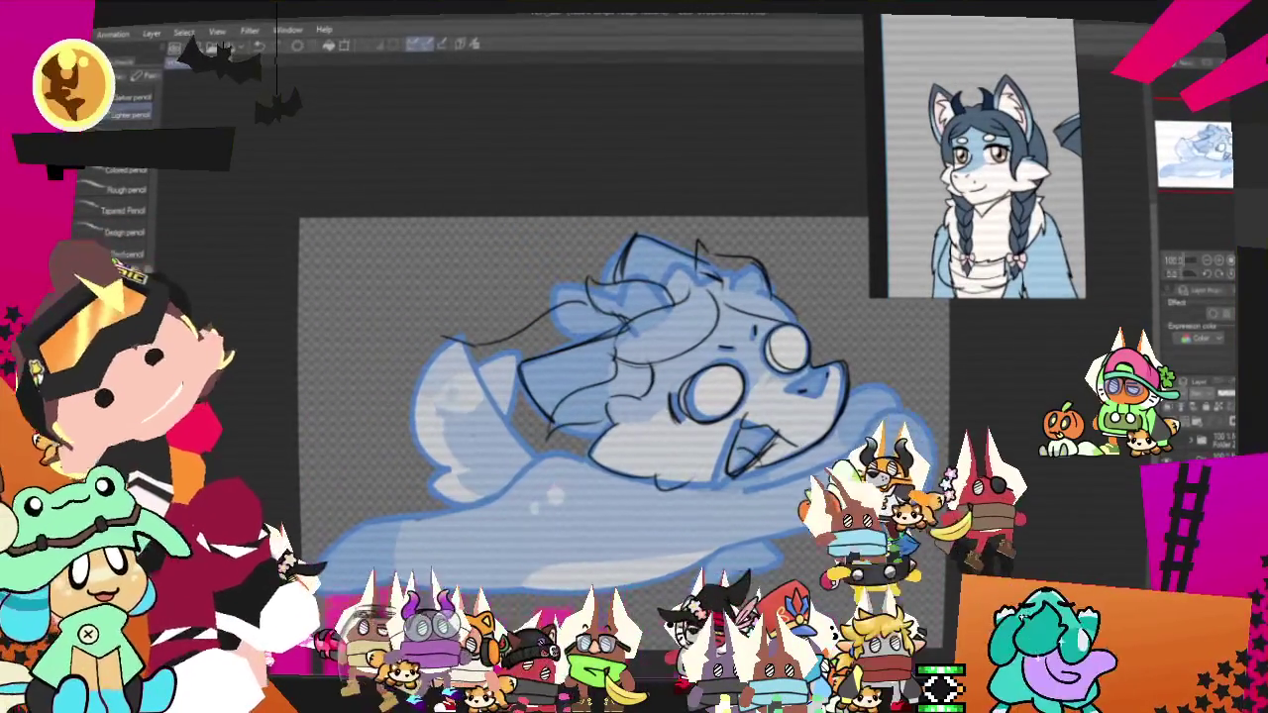
pyautogui.moveTo(477, 325); pyautogui.dragTo(493, 366)
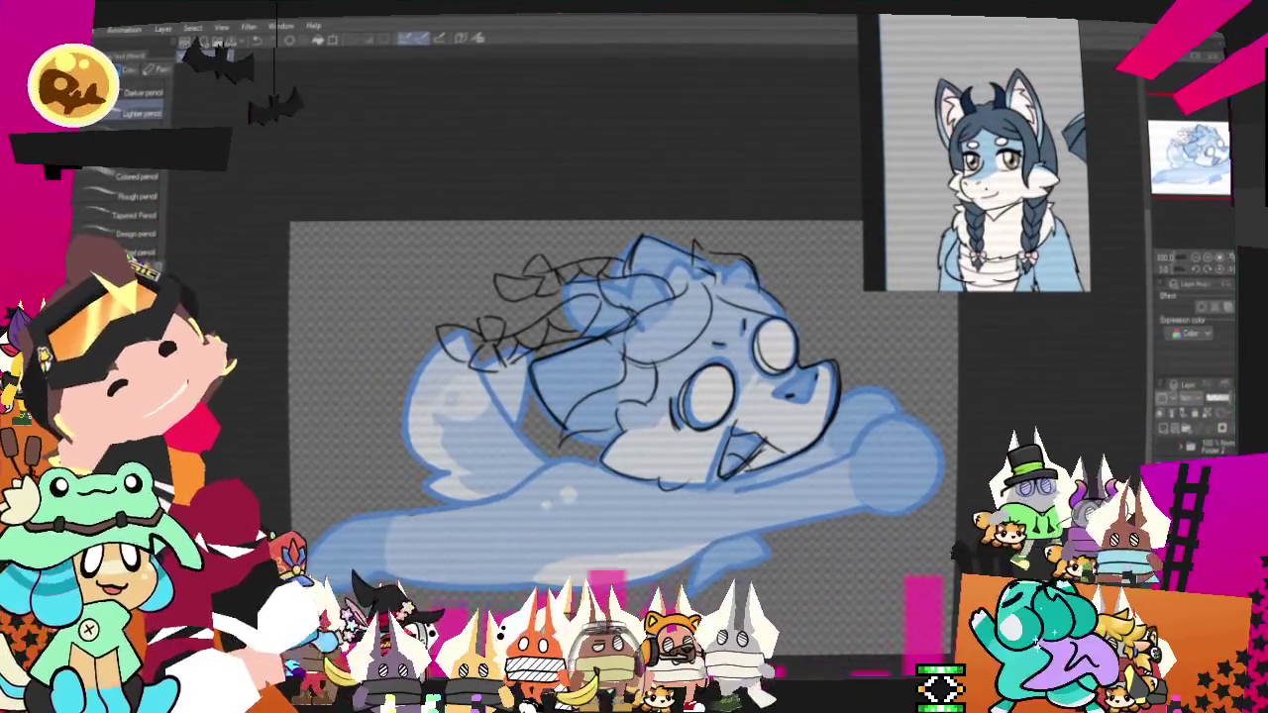
pyautogui.scroll(-3, 574, 396)
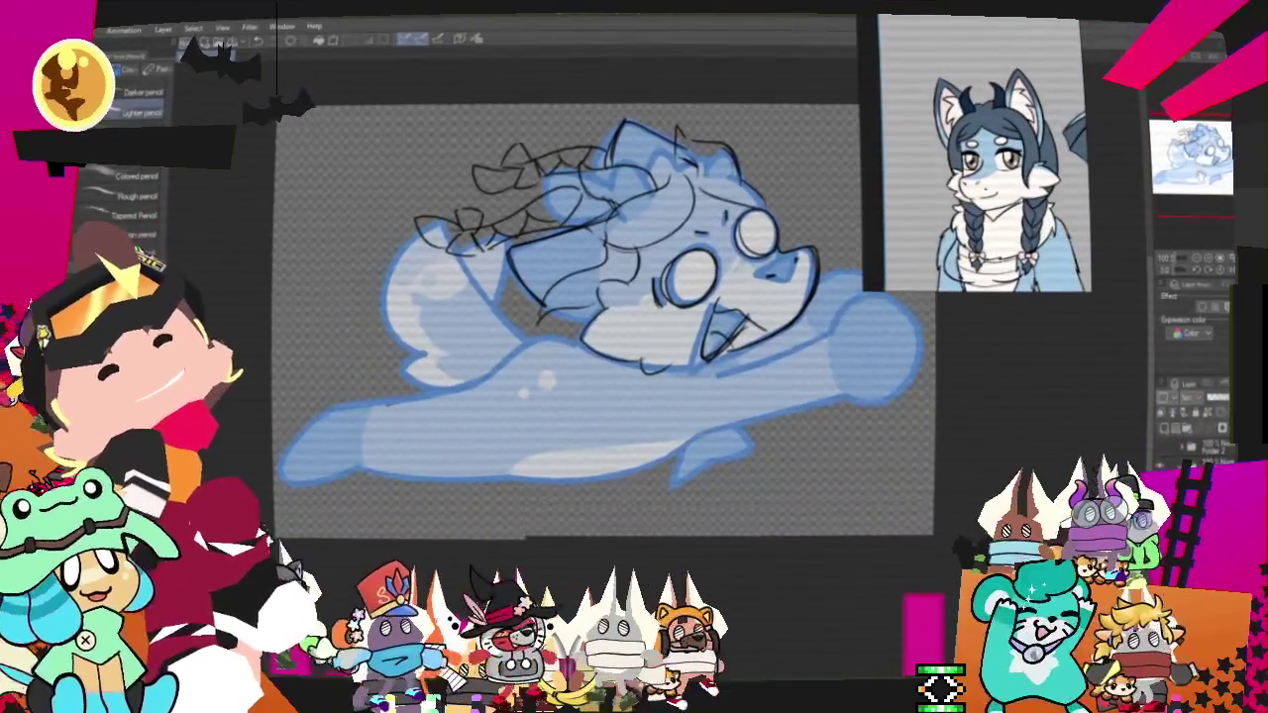
pyautogui.moveTo(661, 368); pyautogui.dragTo(726, 434)
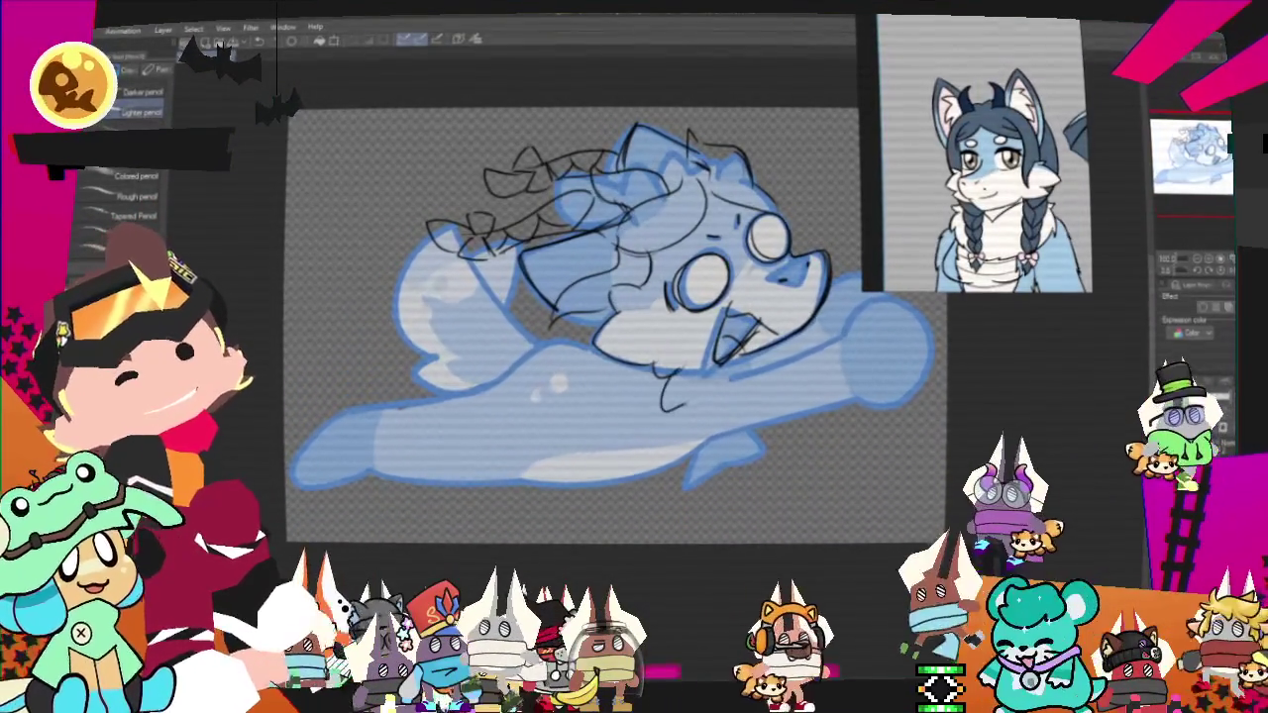
pyautogui.moveTo(748, 380); pyautogui.dragTo(832, 347)
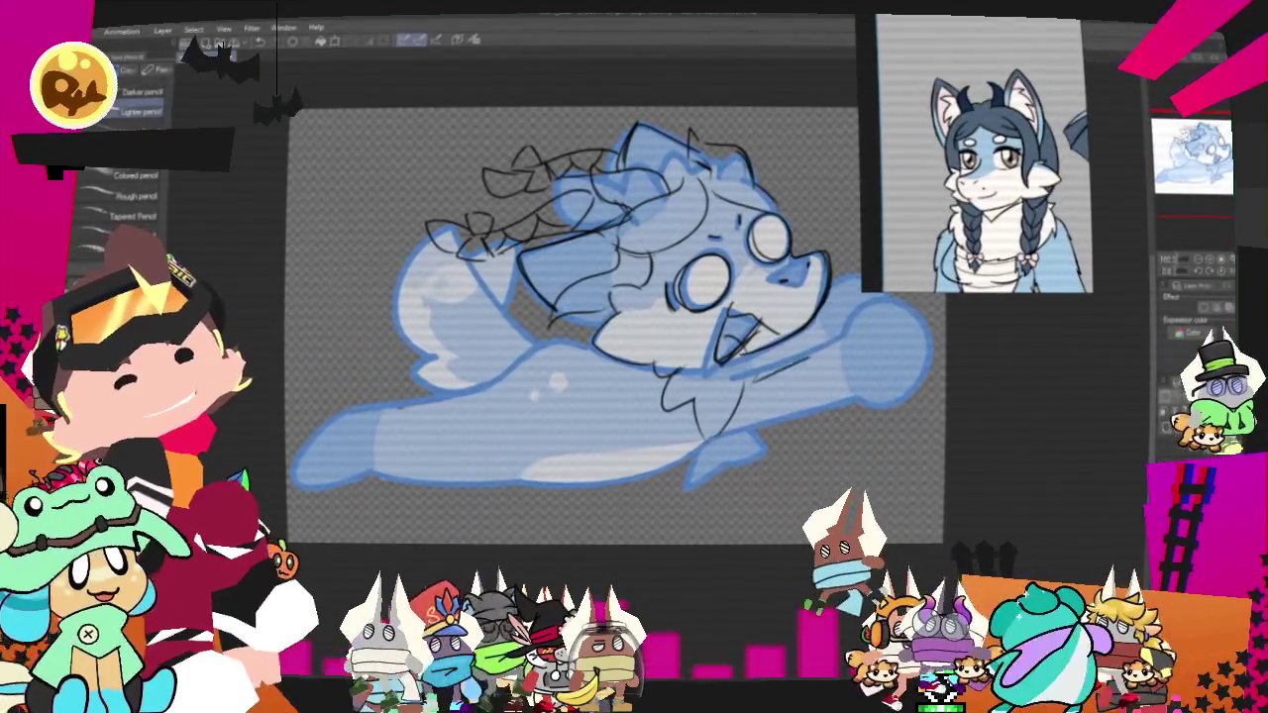
pyautogui.moveTo(594, 297); pyautogui.dragTo(530, 286)
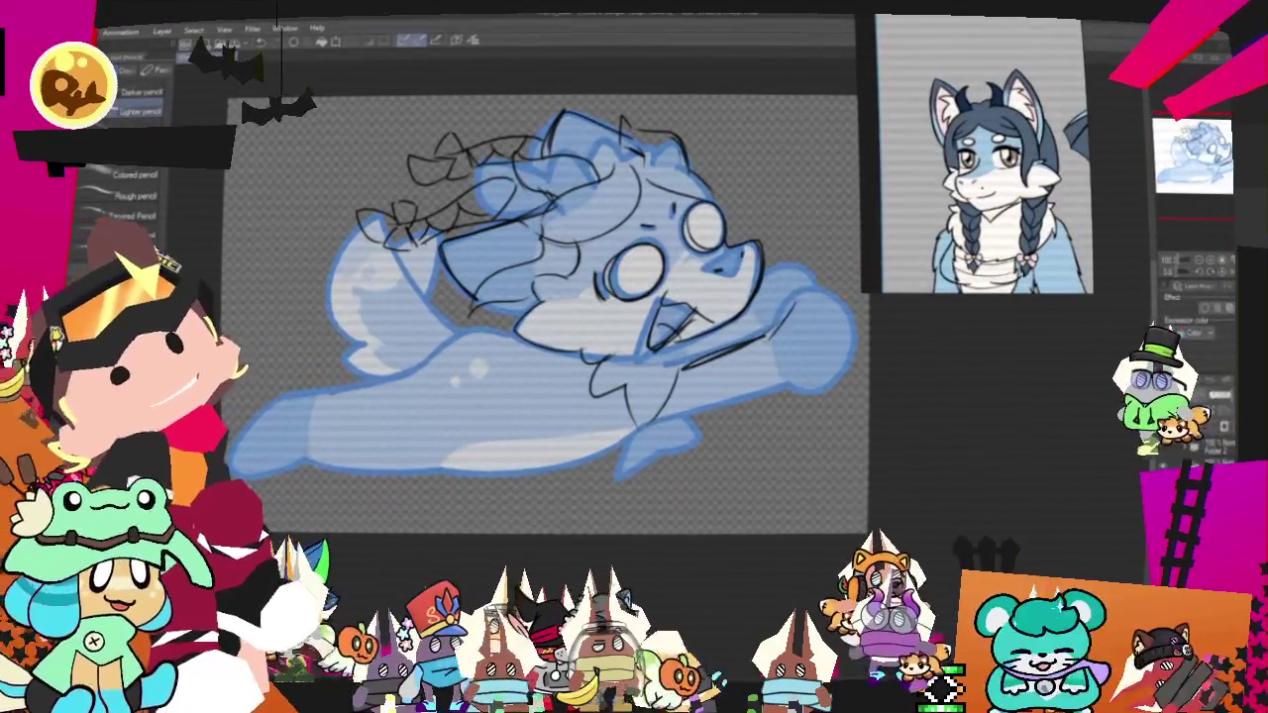
pyautogui.moveTo(694, 437); pyautogui.dragTo(646, 475)
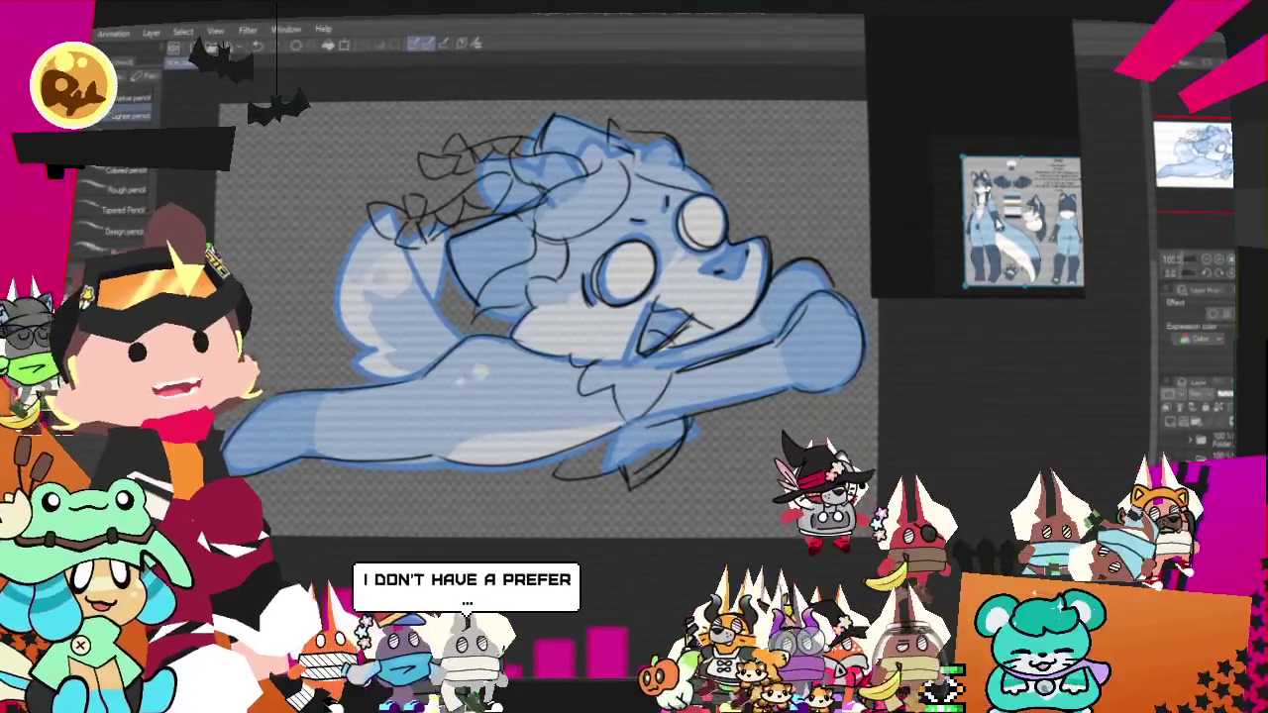
pyautogui.moveTo(574, 317); pyautogui.dragTo(644, 391)
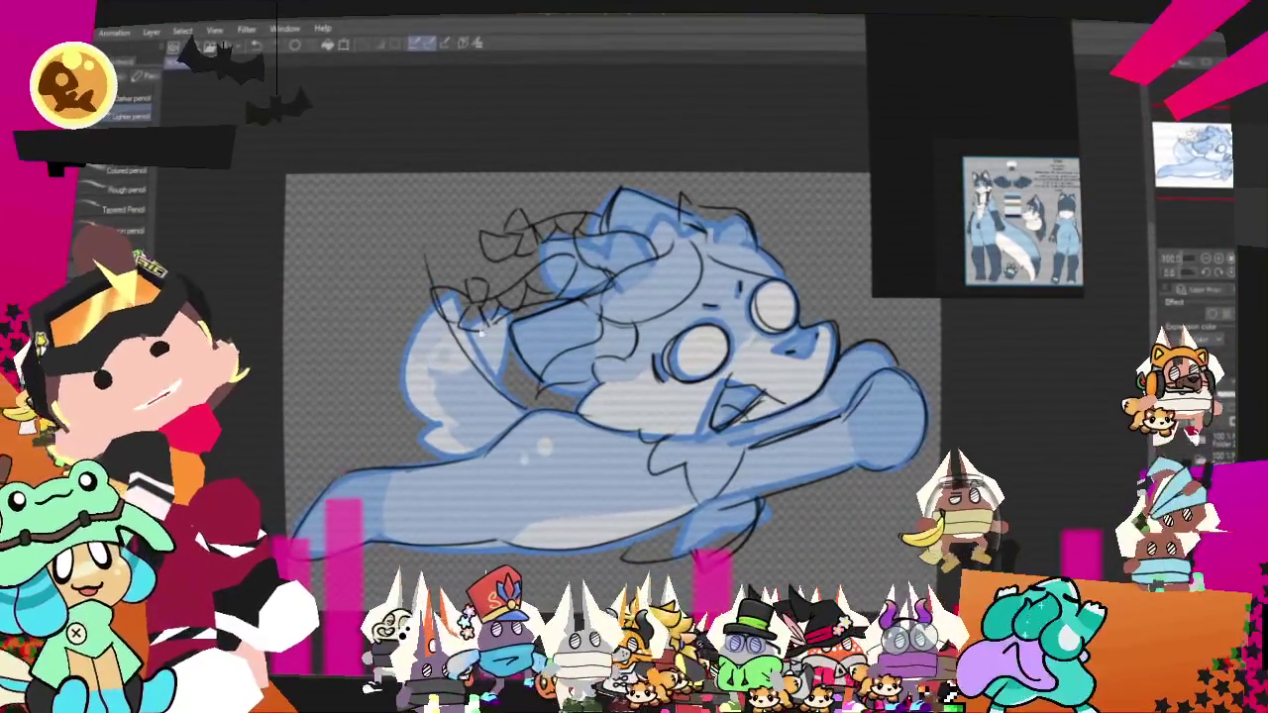
# Draw the curved wing edge at the left, zoom the Sub View reference, and hide the colour block-in.
pyautogui.moveTo(398, 264); pyautogui.dragTo(389, 377)
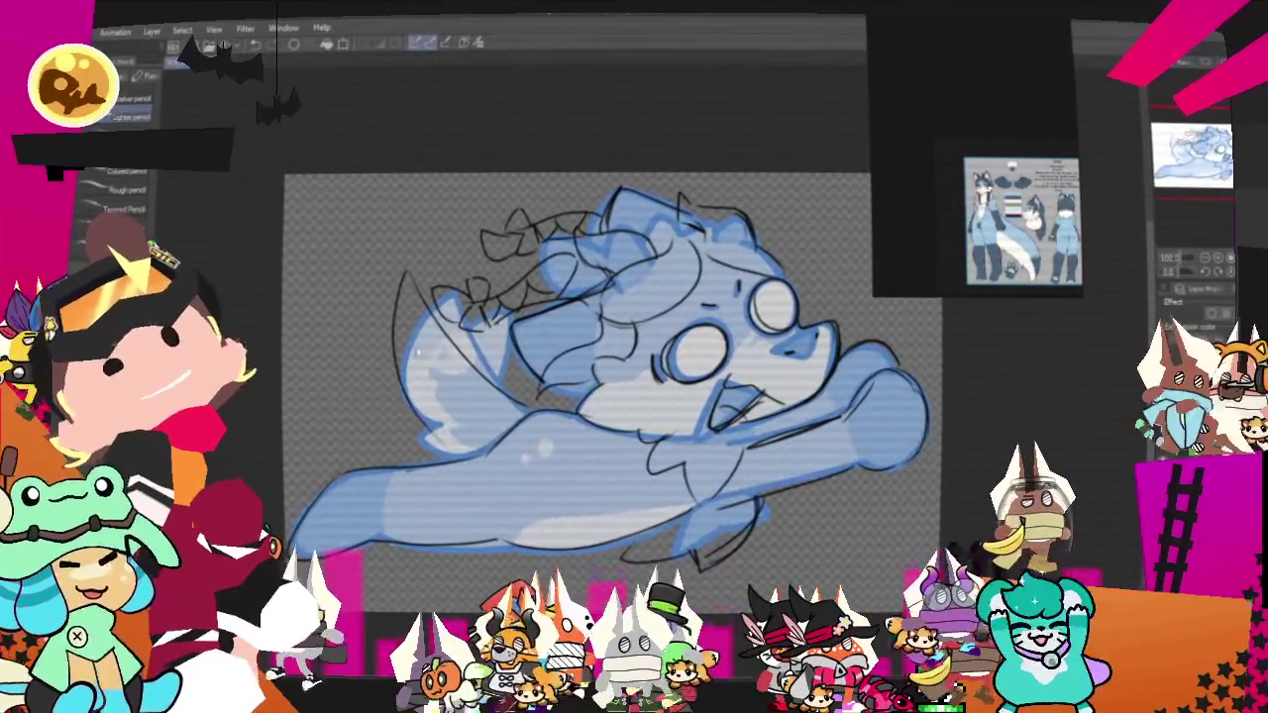
pyautogui.moveTo(409, 269); pyautogui.dragTo(399, 381)
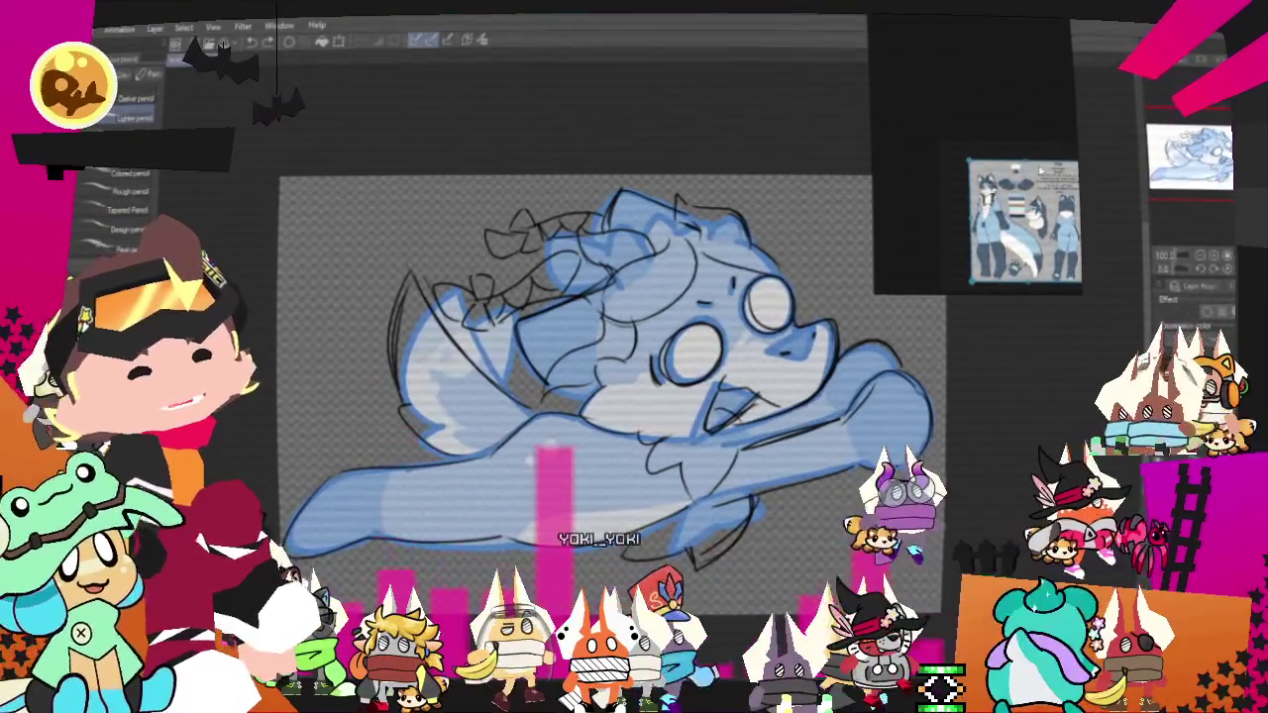
pyautogui.scroll(3, 990, 179)
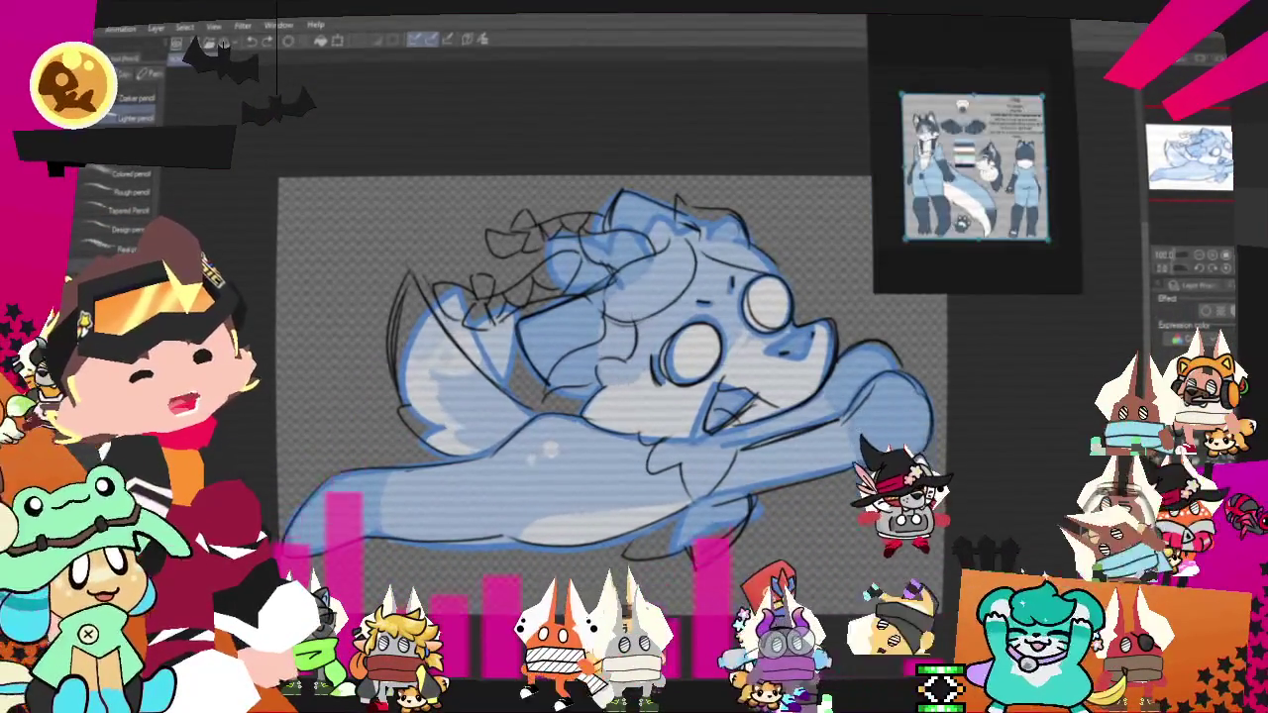
pyautogui.scroll(2, 976, 119)
pyautogui.scroll(2, 976, 119)
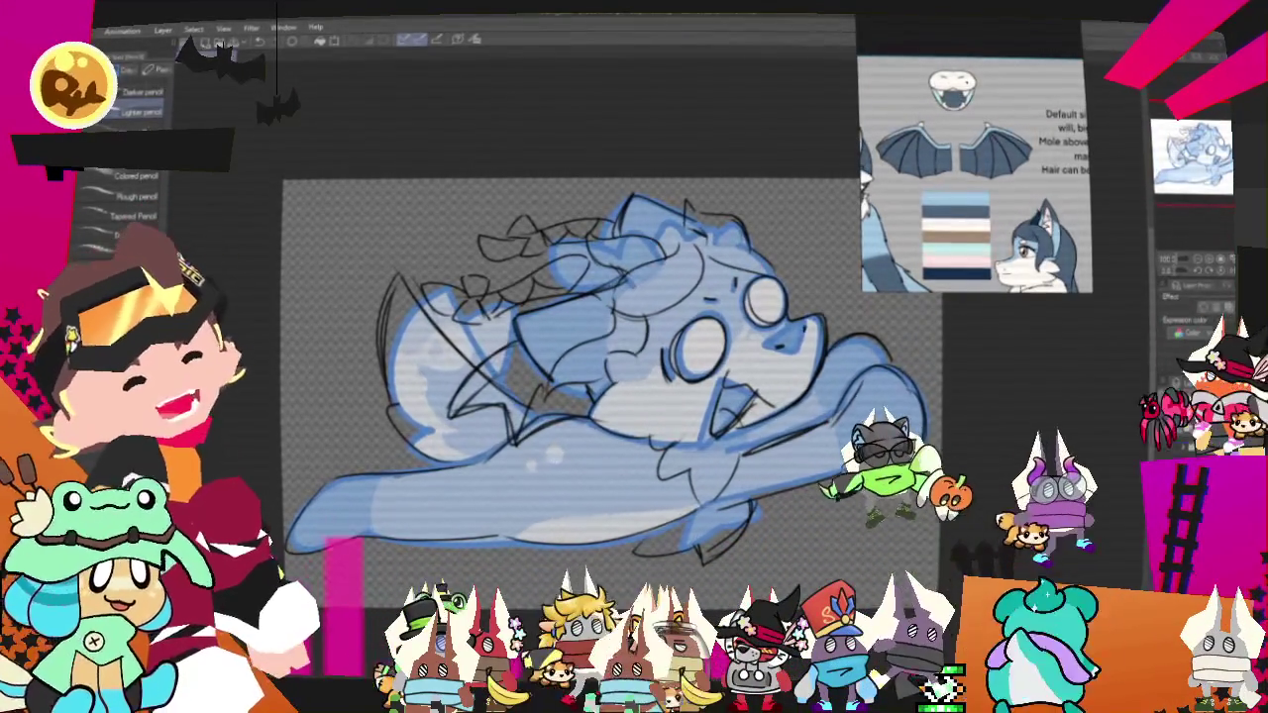
pyautogui.hotkey('ctrl', 'z')
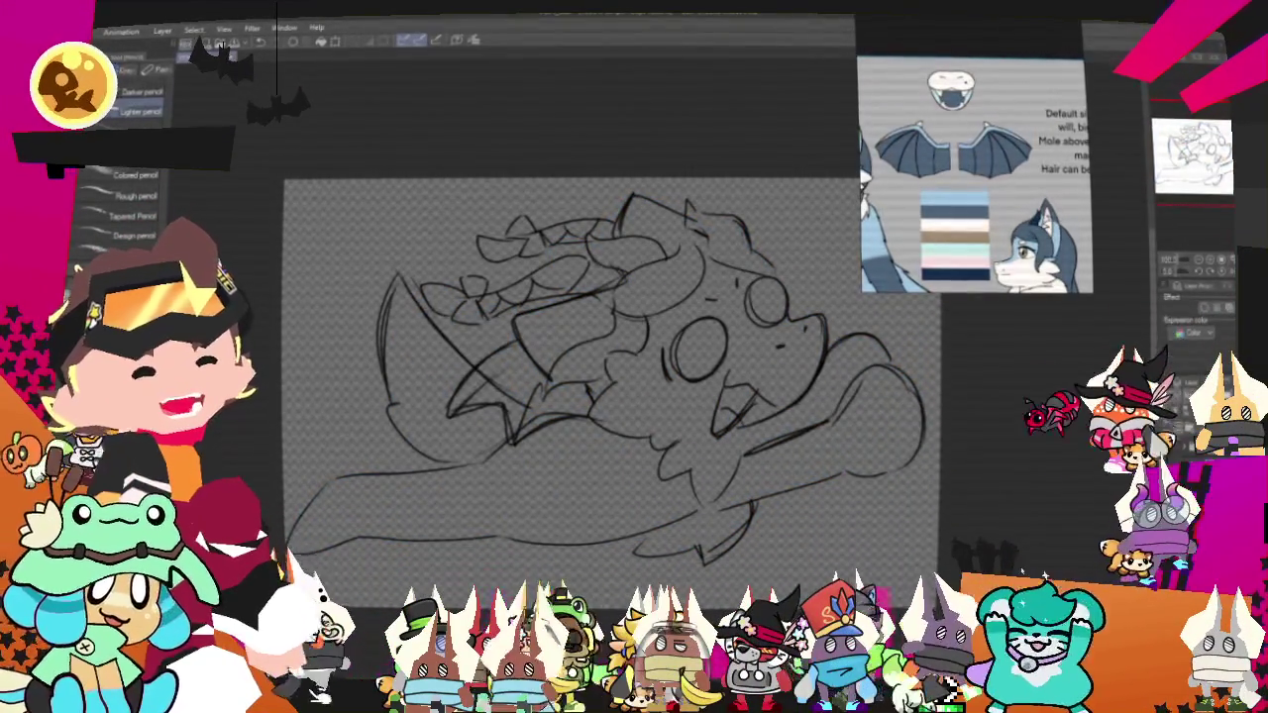
# Select the lower-right sketch area, then ink the first eye, its side mark and a brow tick.
pyautogui.press('m')
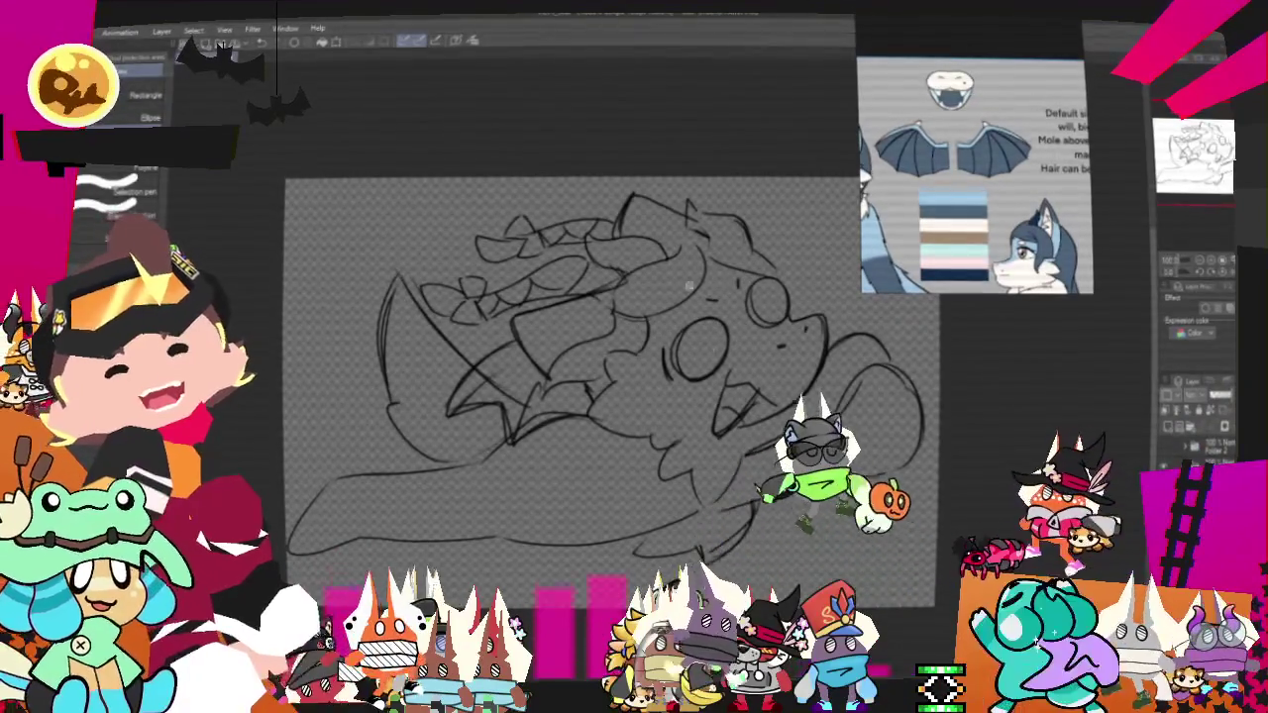
pyautogui.moveTo(626, 556); pyautogui.dragTo(773, 520)
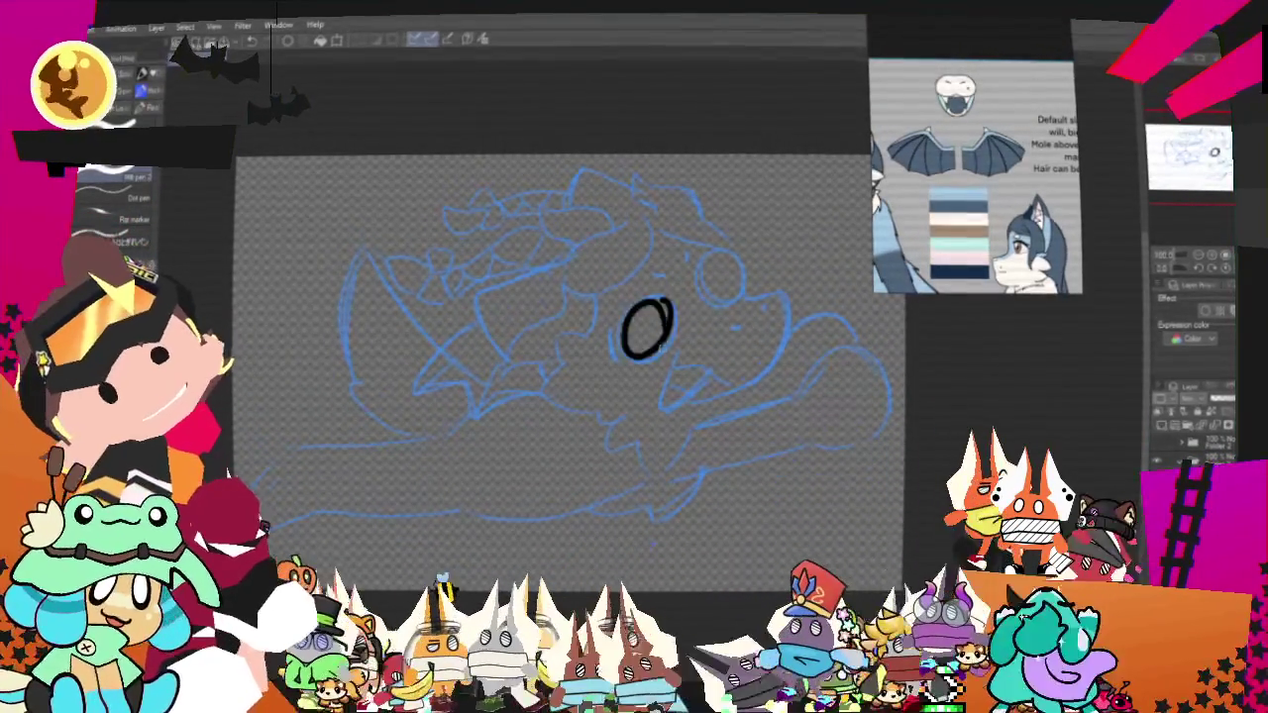
pyautogui.moveTo(649, 290); pyautogui.dragTo(651, 292)
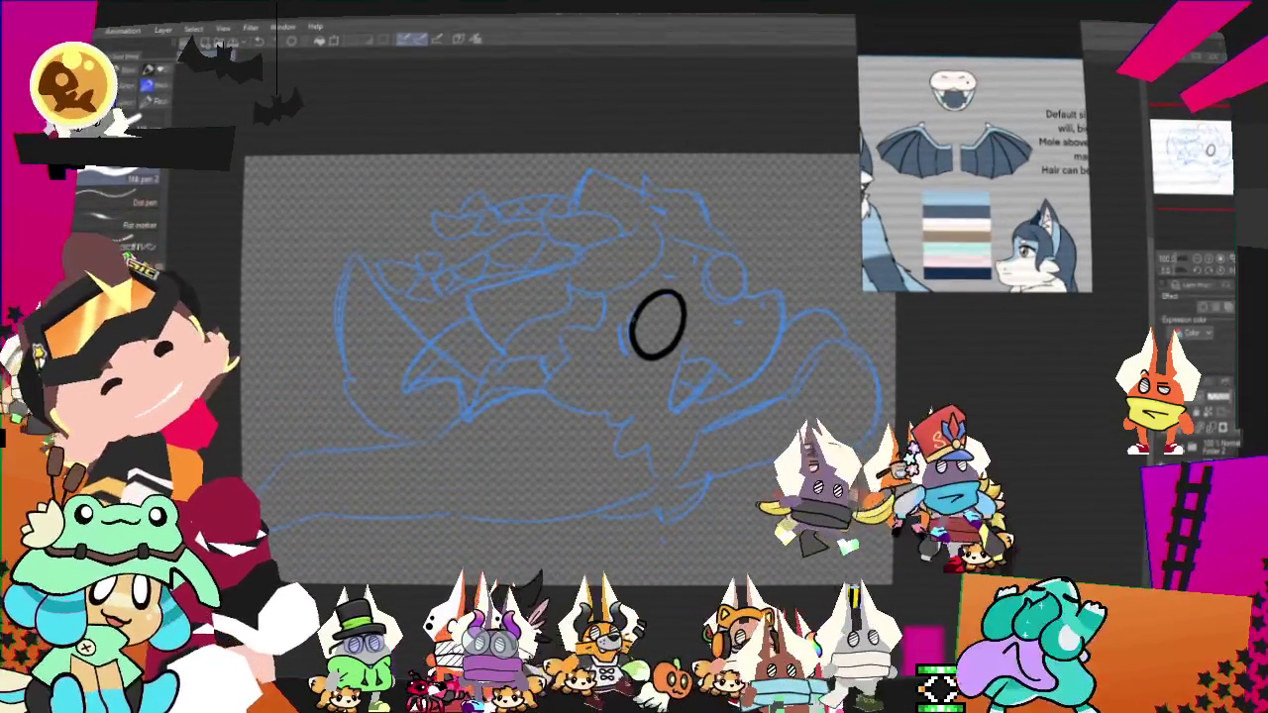
pyautogui.moveTo(620, 323); pyautogui.dragTo(618, 342)
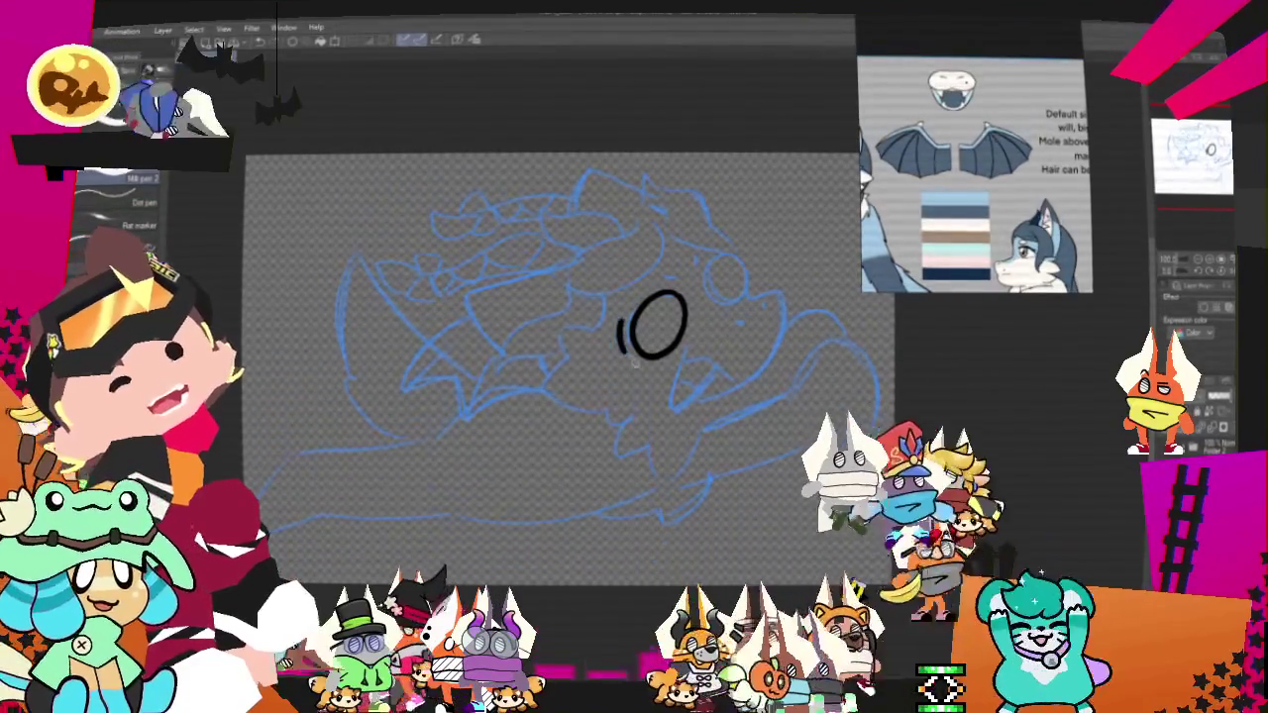
pyautogui.moveTo(616, 321); pyautogui.dragTo(617, 349)
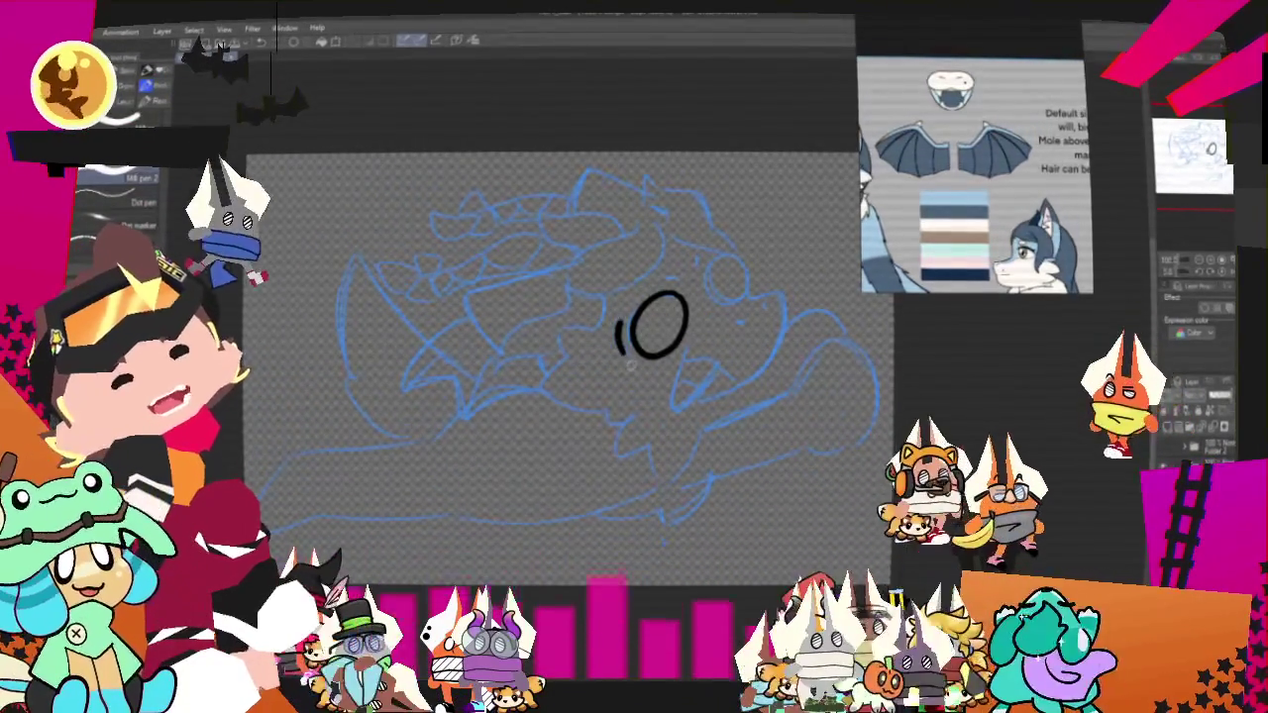
pyautogui.moveTo(700, 262)
pyautogui.mouseDown()
pyautogui.moveTo(698, 273)
pyautogui.moveTo(726, 259)
pyautogui.mouseUp()
# Ink the second eye's mark, a hooked snout curve, and the mouth with tongue.
pyautogui.hotkey('ctrl', 'z')
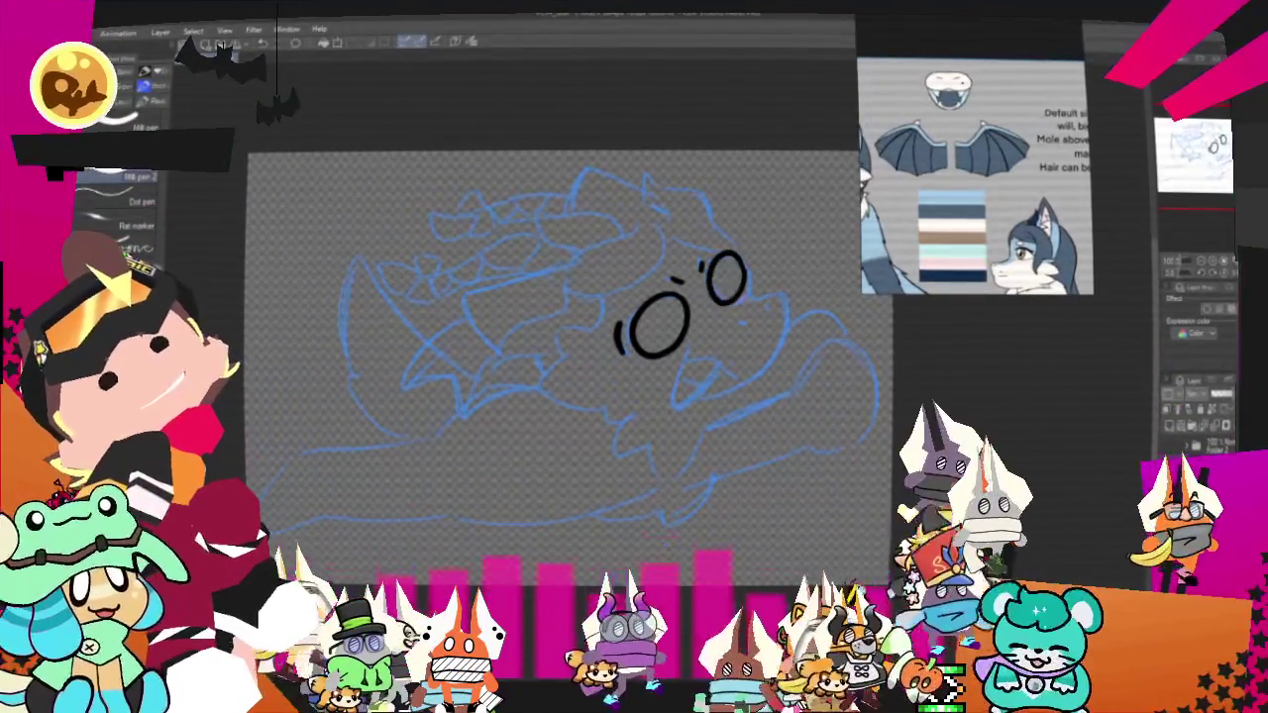
pyautogui.click(748, 296)
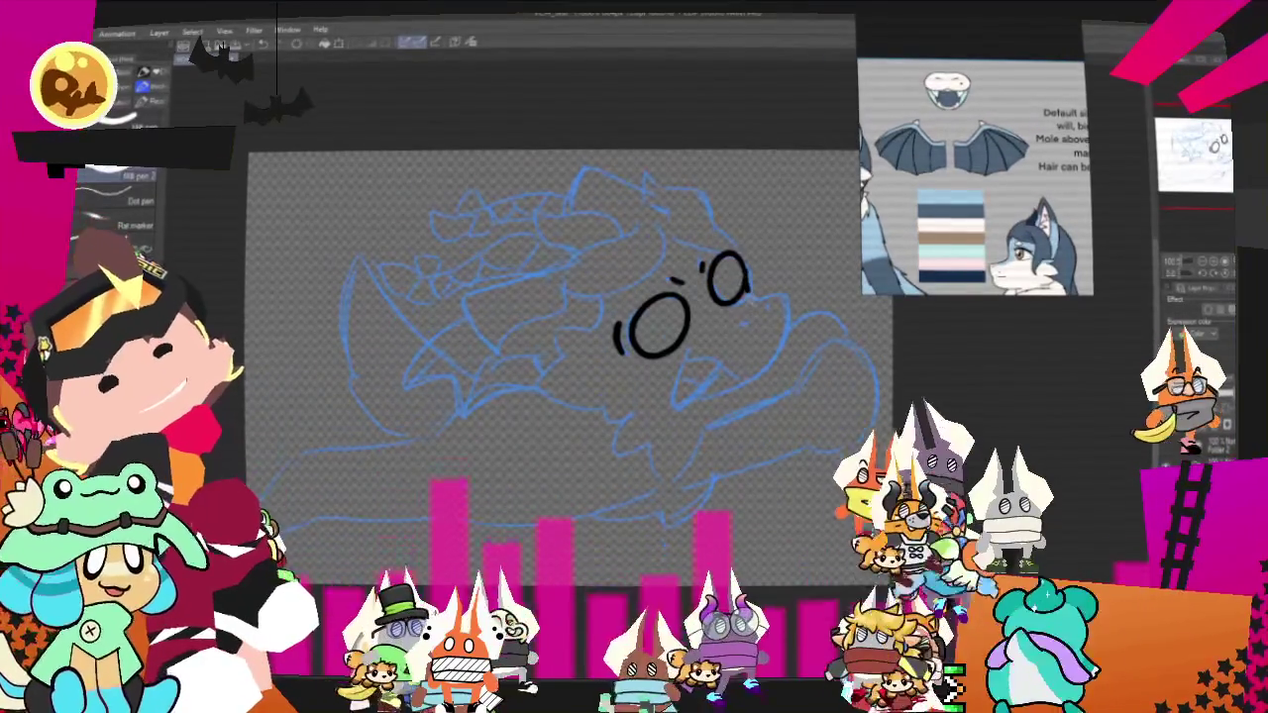
pyautogui.moveTo(742, 296)
pyautogui.mouseDown()
pyautogui.moveTo(777, 287)
pyautogui.moveTo(747, 385)
pyautogui.mouseUp()
pyautogui.hotkey('ctrl', 'z')
pyautogui.hotkey('ctrl', 'z')
pyautogui.moveTo(743, 295); pyautogui.dragTo(774, 368)
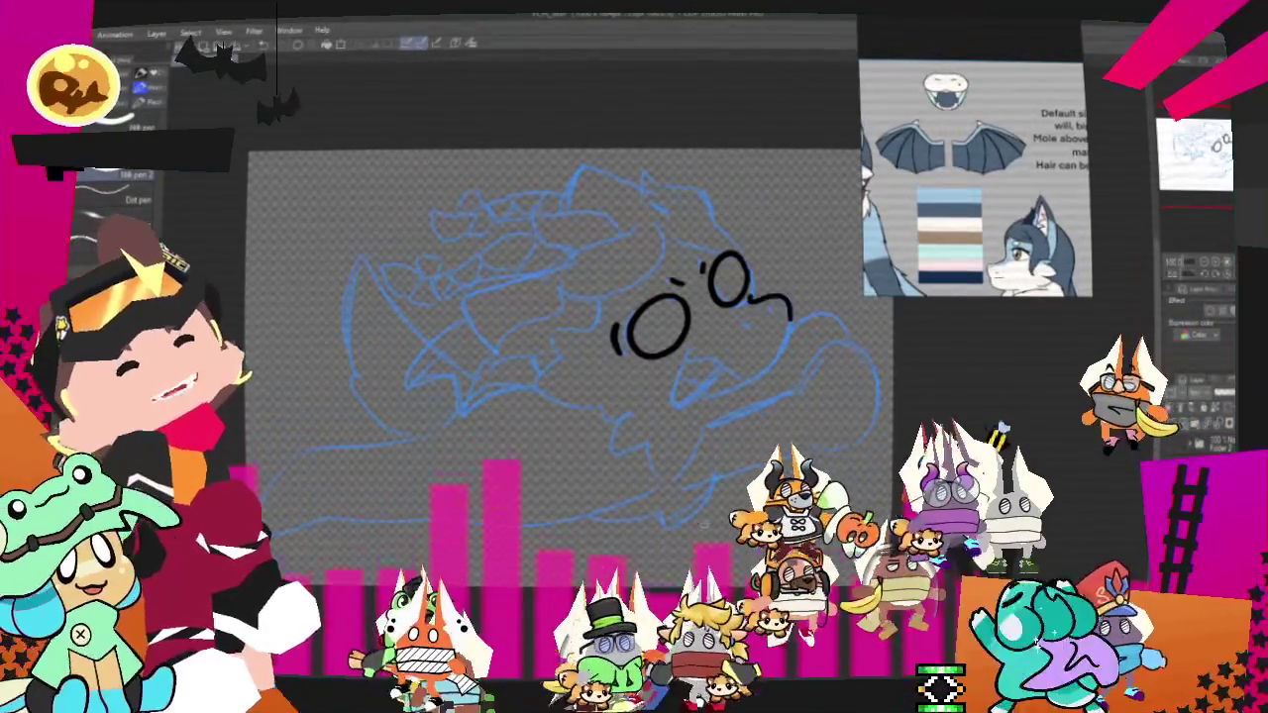
pyautogui.hotkey('ctrl', 'z')
pyautogui.moveTo(743, 295); pyautogui.dragTo(782, 365)
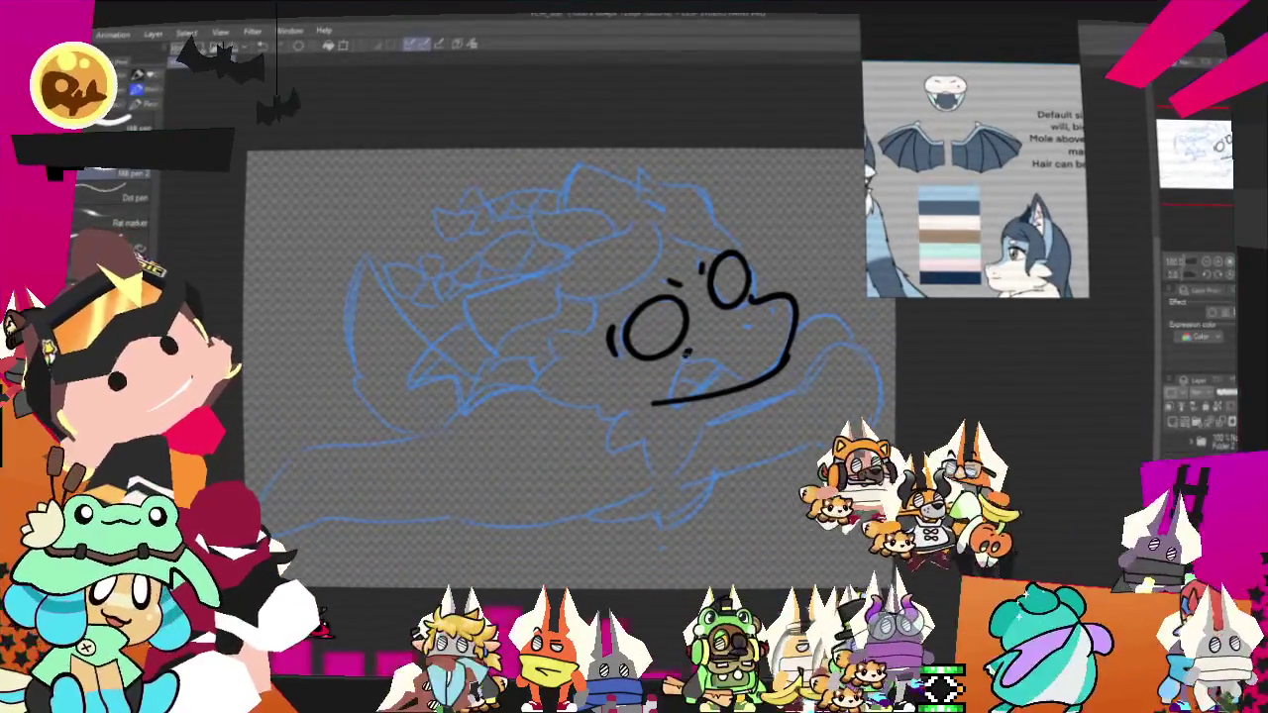
pyautogui.moveTo(676, 362); pyautogui.dragTo(738, 378)
# Remove the lower tongue loop, reframe the face, and ink a line beneath the mouth.
pyautogui.hotkey('ctrl', 'z')
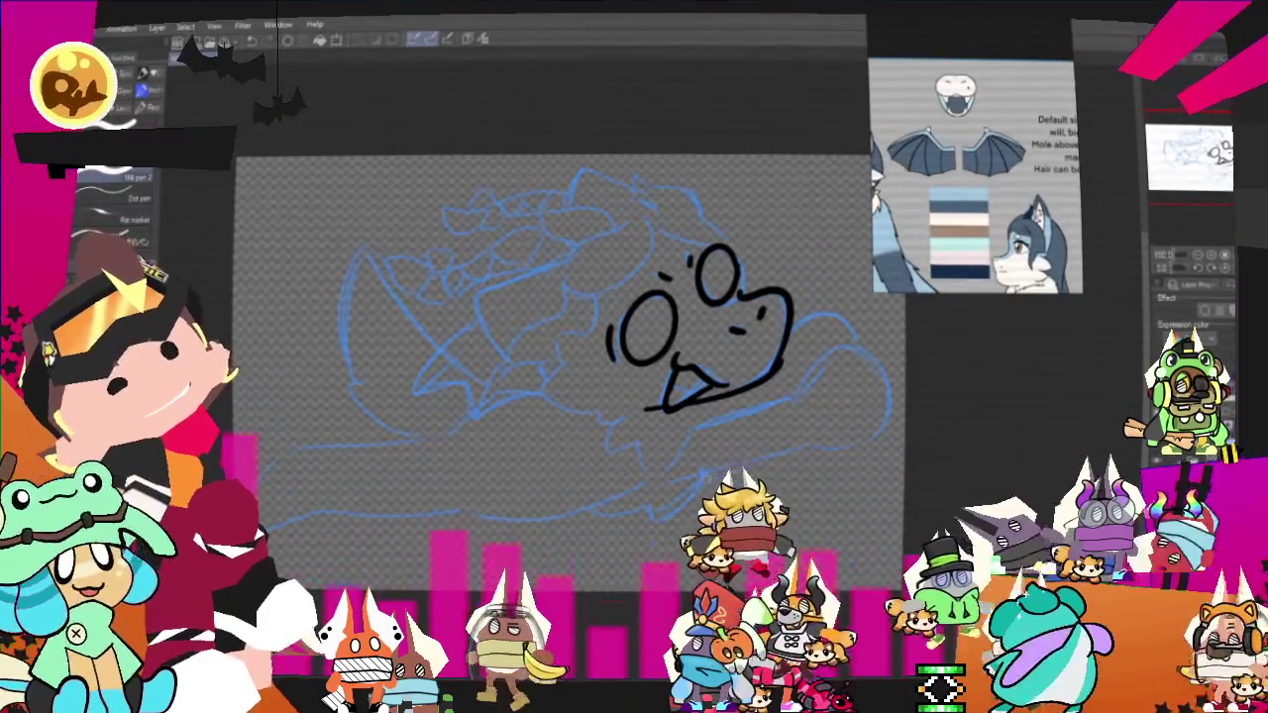
pyautogui.moveTo(874, 316); pyautogui.dragTo(850, 279)
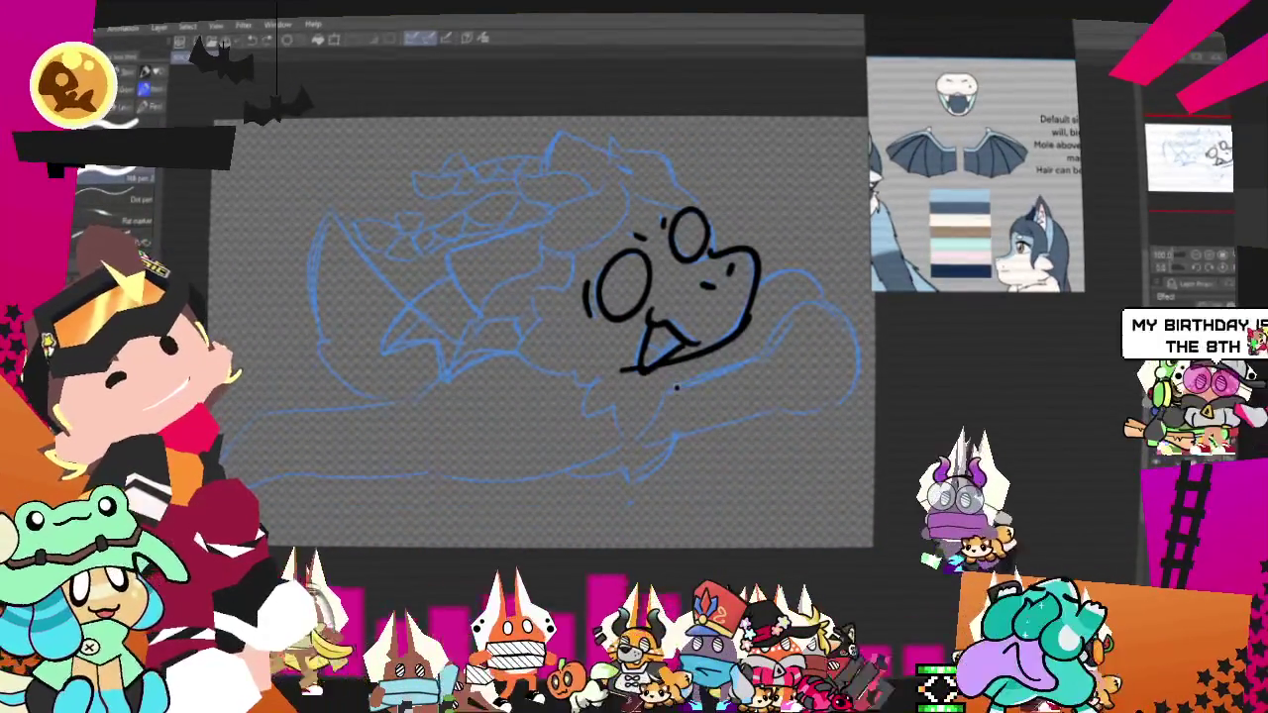
pyautogui.moveTo(677, 387); pyautogui.dragTo(764, 347)
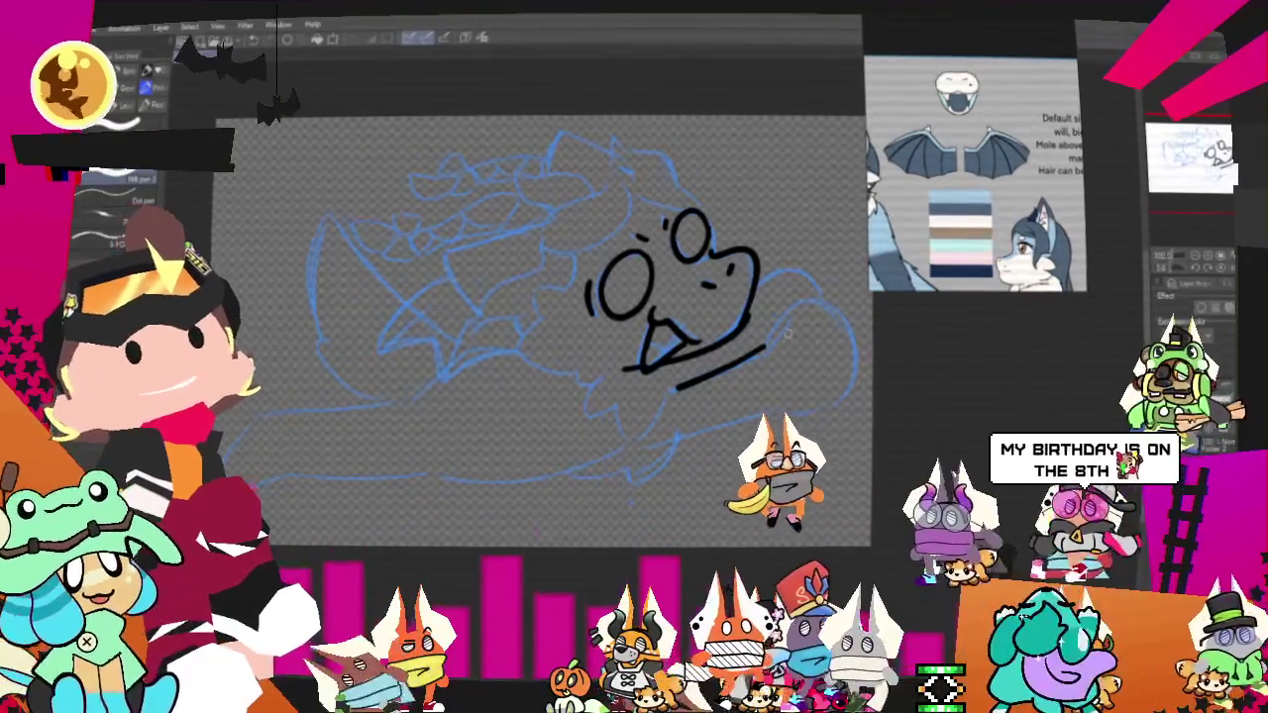
# Ink the arm looping right of the mouth, its lower edge sweeping down-left, redoing strokes until right.
pyautogui.moveTo(768, 349); pyautogui.dragTo(773, 424)
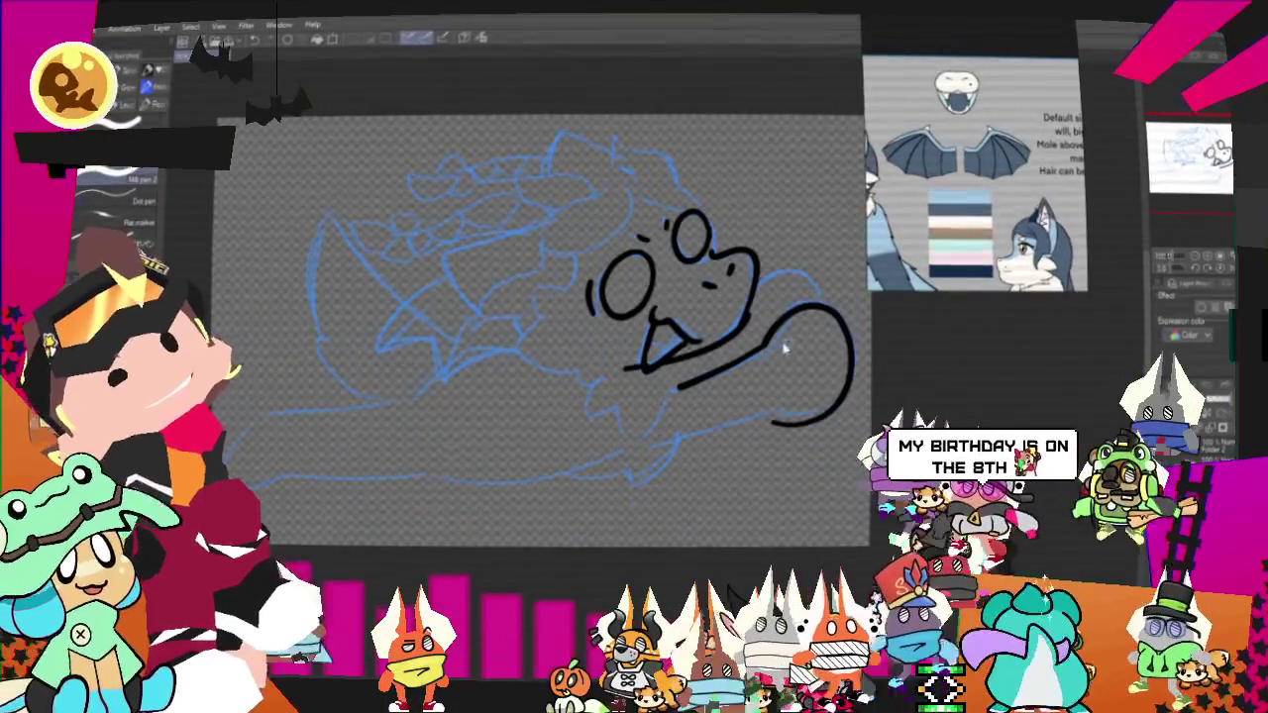
pyautogui.hotkey('ctrl', 'z')
pyautogui.moveTo(767, 348); pyautogui.dragTo(843, 361)
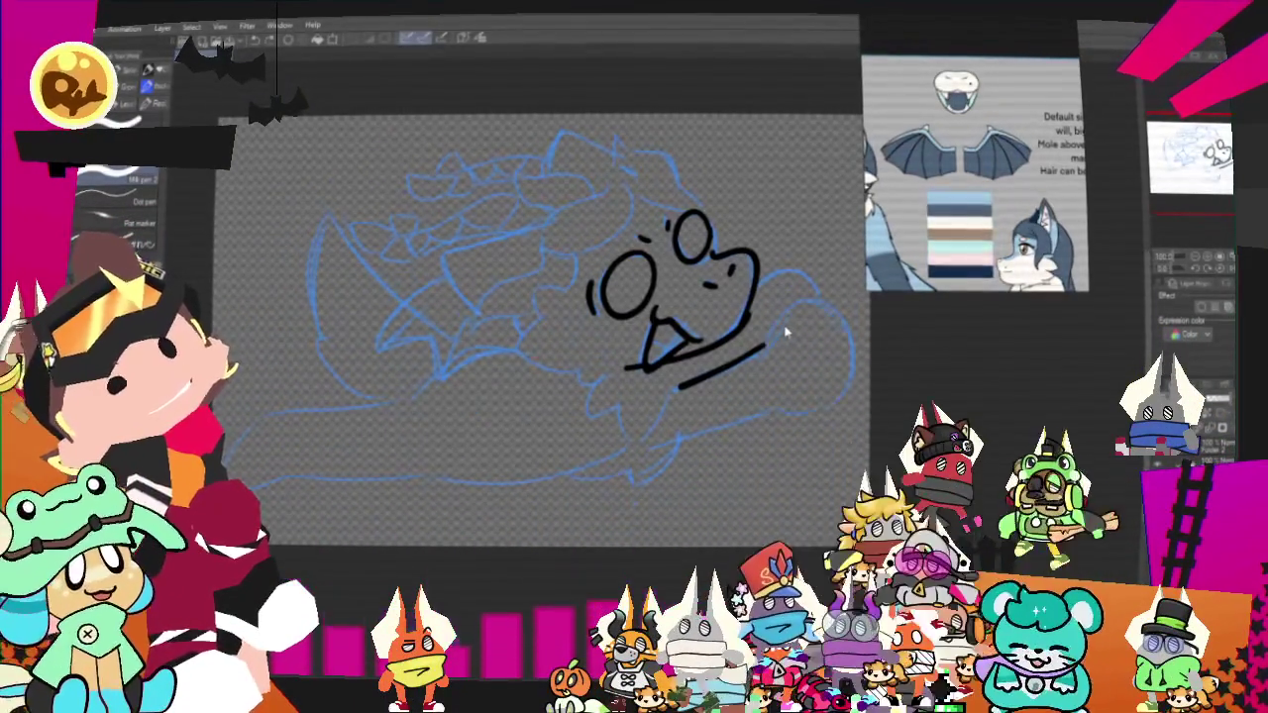
pyautogui.moveTo(762, 346); pyautogui.dragTo(772, 421)
pyautogui.hotkey('ctrl', 'z')
pyautogui.moveTo(763, 346); pyautogui.dragTo(651, 447)
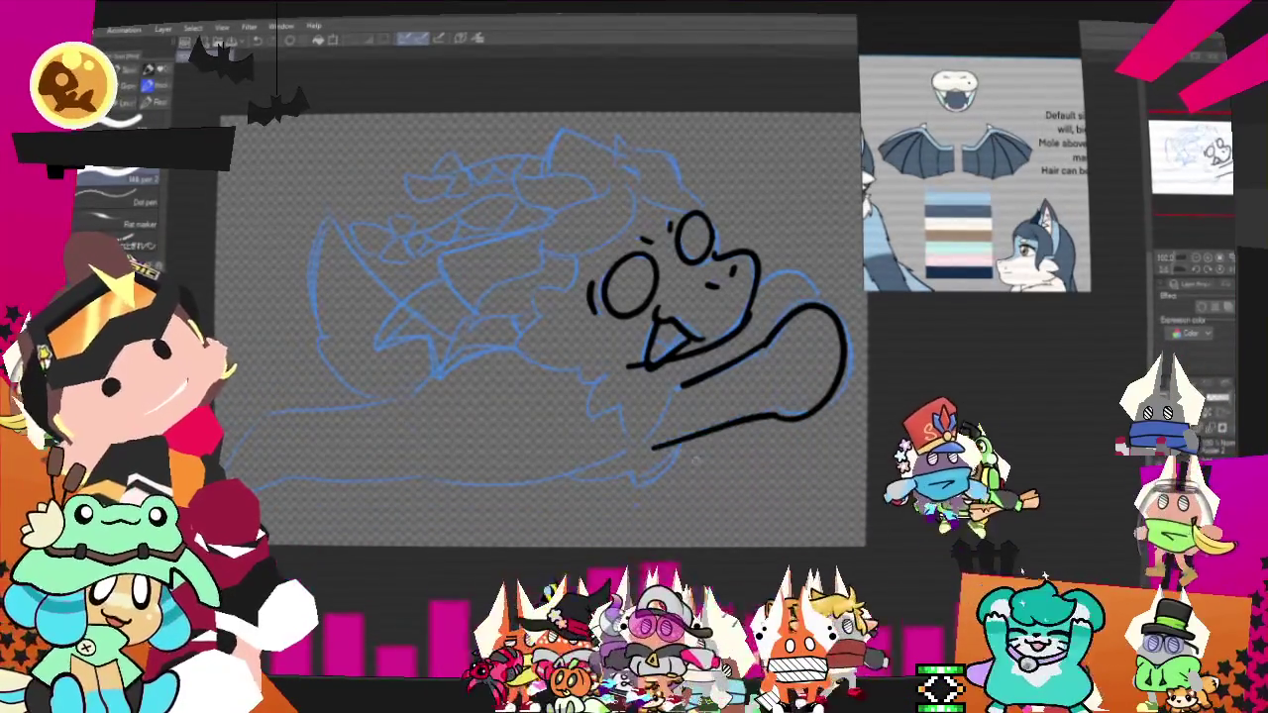
pyautogui.hotkey('ctrl', 'z')
pyautogui.moveTo(762, 347)
pyautogui.mouseDown()
pyautogui.moveTo(686, 435)
pyautogui.moveTo(637, 465)
pyautogui.moveTo(584, 473)
pyautogui.moveTo(673, 436)
pyautogui.mouseUp()
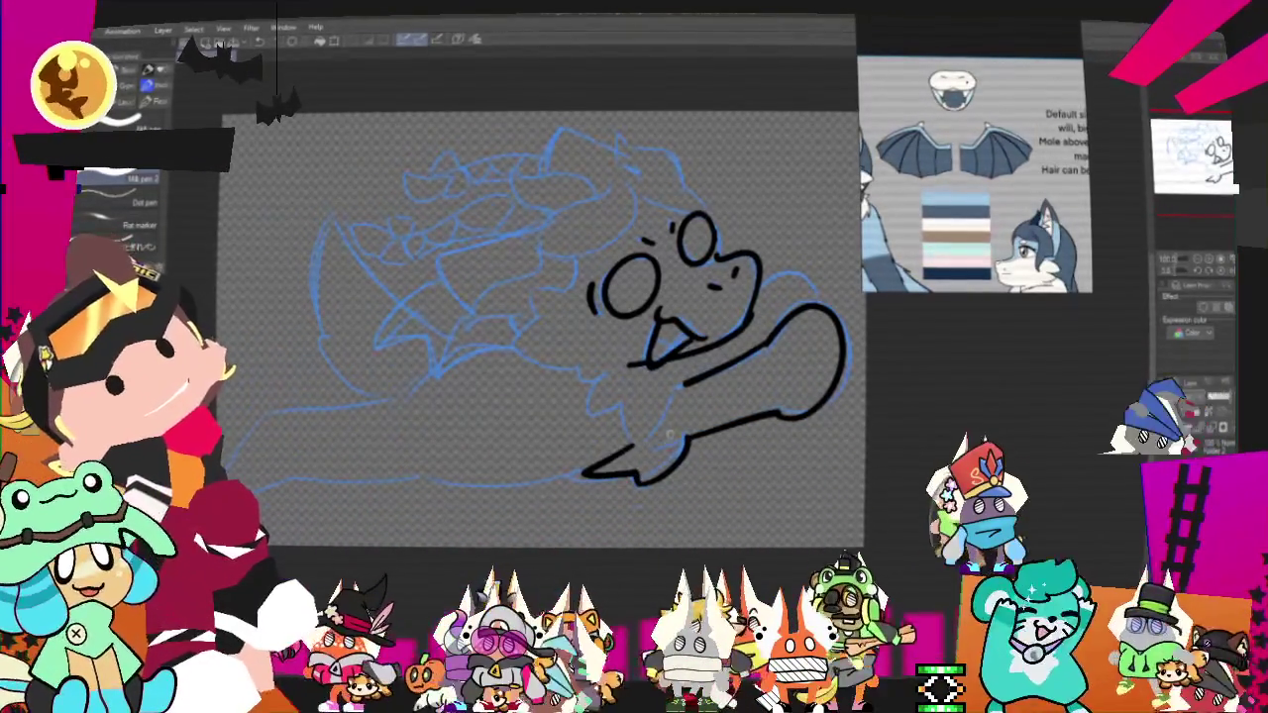
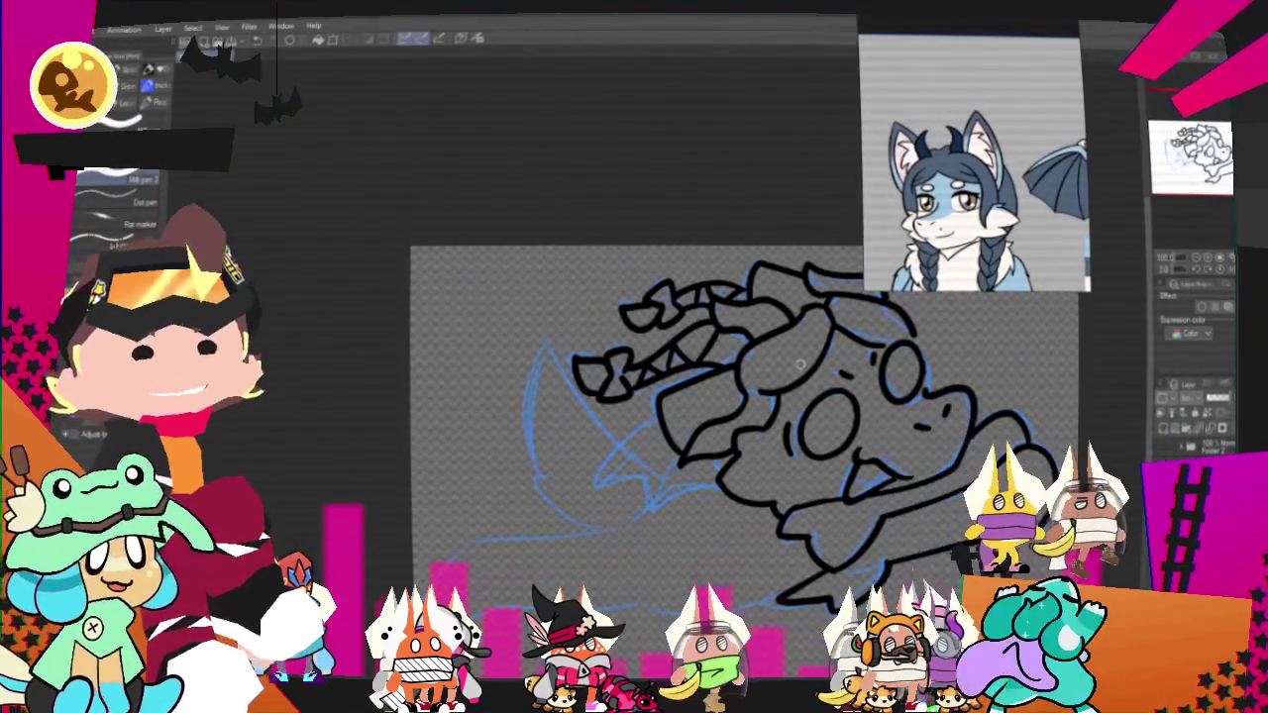
# Reposition the canvas and ink a bold black curve along the dragon's left spiked fin.
pyautogui.scroll(-3, 733, 396)
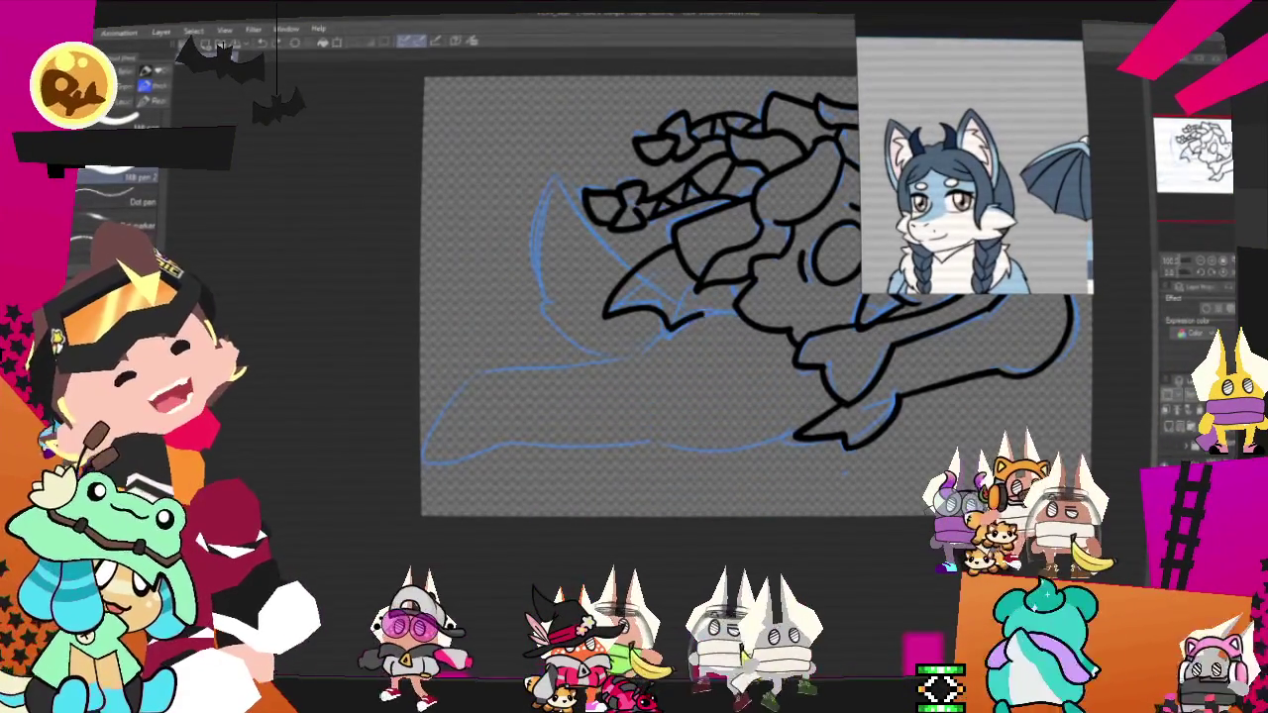
pyautogui.moveTo(710, 326); pyautogui.dragTo(752, 369)
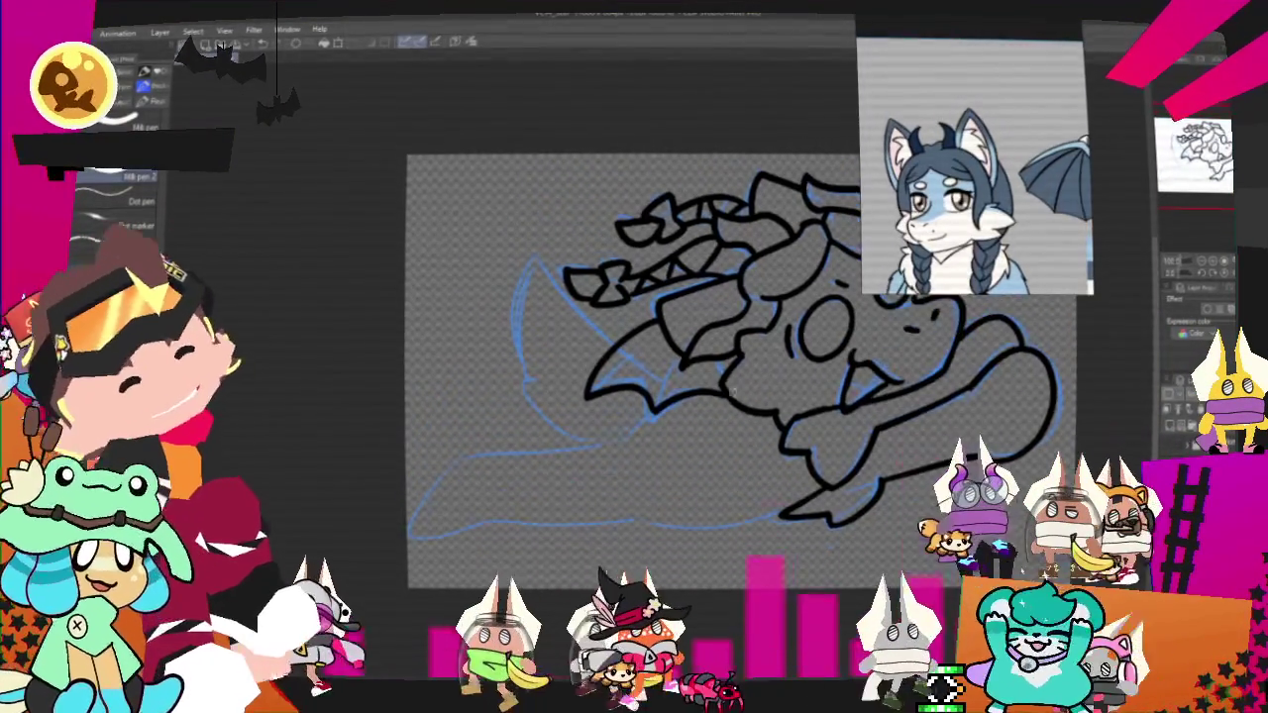
pyautogui.moveTo(744, 440); pyautogui.dragTo(658, 447)
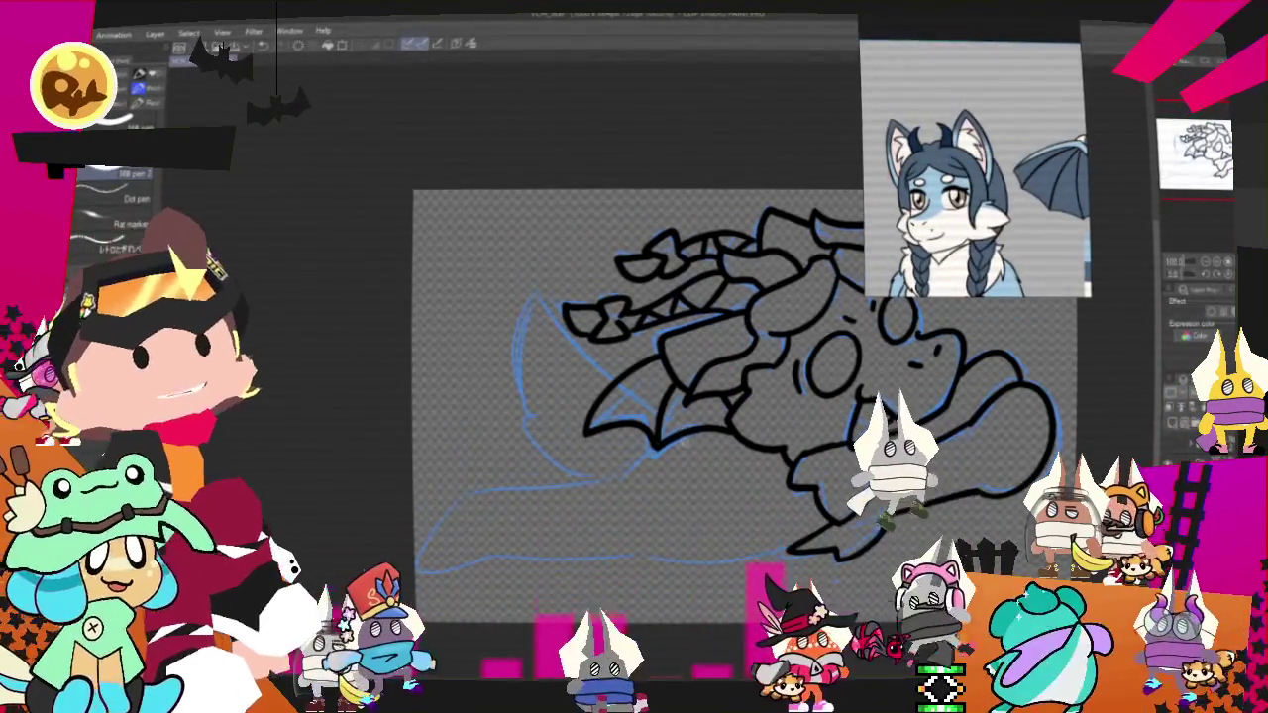
pyautogui.moveTo(671, 420)
pyautogui.mouseDown()
pyautogui.moveTo(677, 356)
pyautogui.moveTo(659, 342)
pyautogui.mouseUp()
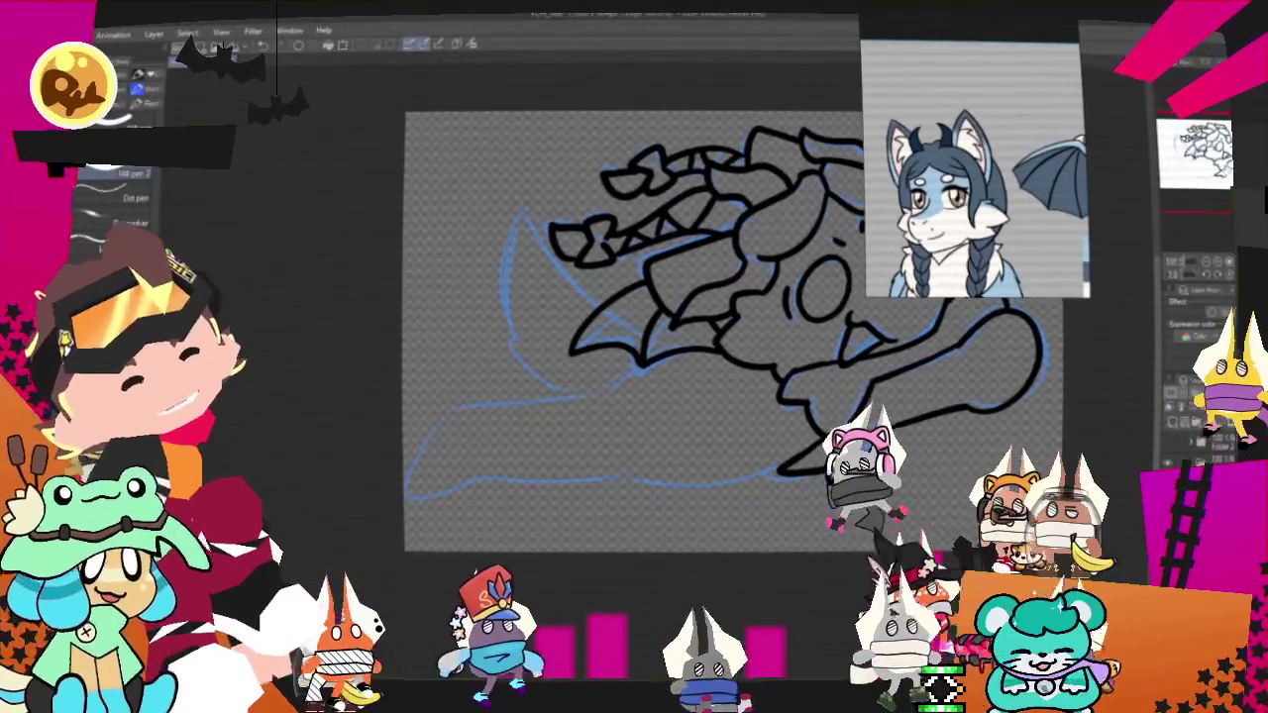
pyautogui.moveTo(595, 302)
pyautogui.mouseDown()
pyautogui.moveTo(519, 230)
pyautogui.moveTo(517, 344)
pyautogui.moveTo(616, 378)
pyautogui.mouseUp()
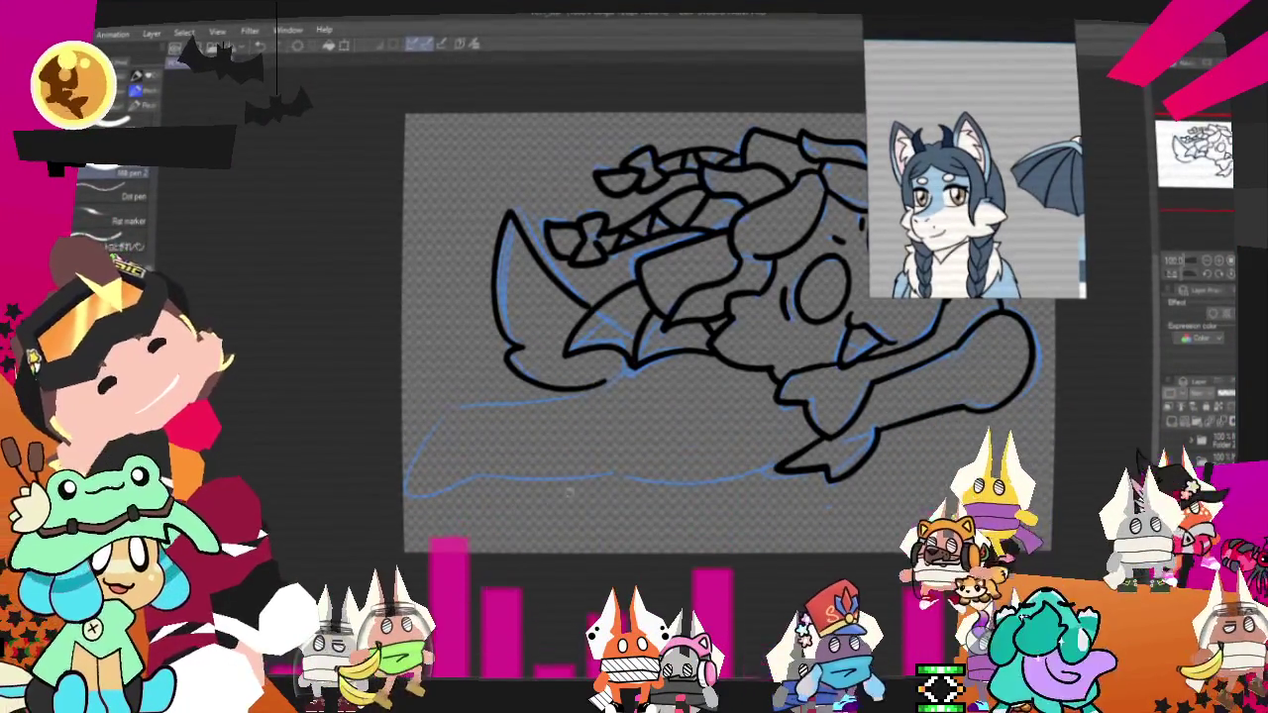
# Extend the bottom body line left and curve the outline around the tail's lower end.
pyautogui.moveTo(614, 376); pyautogui.dragTo(560, 325)
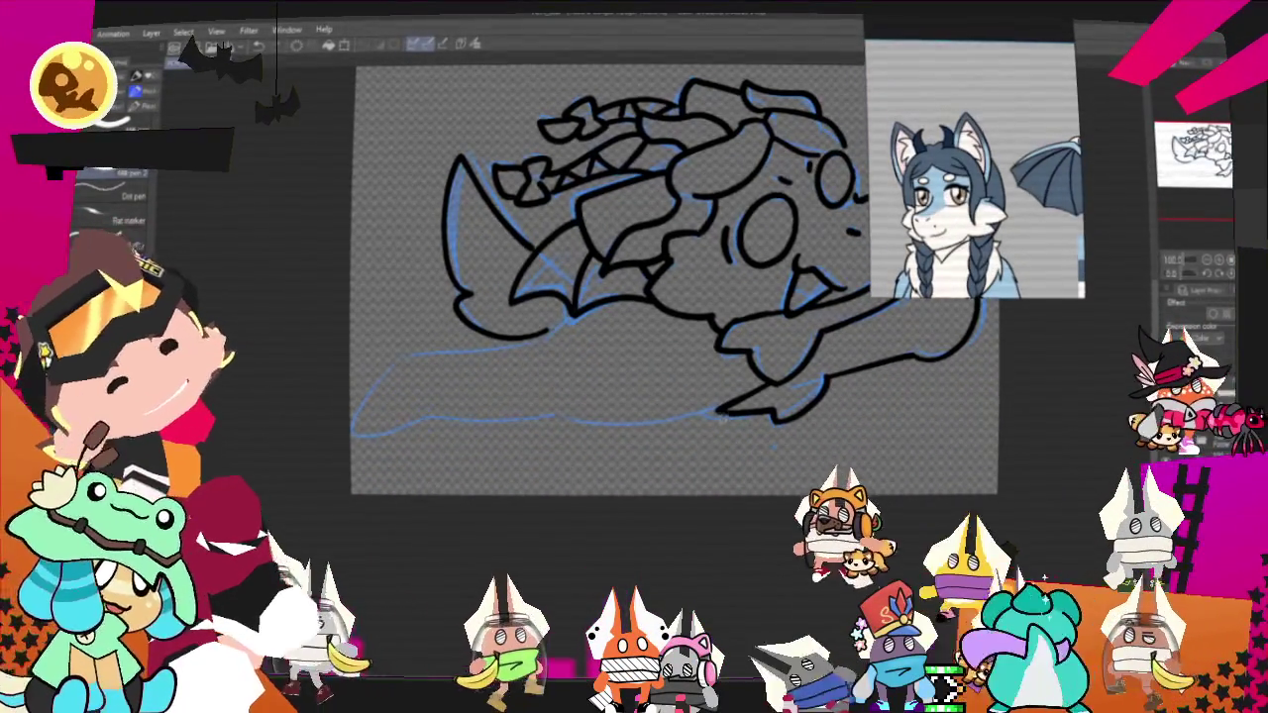
pyautogui.moveTo(737, 404); pyautogui.dragTo(670, 416)
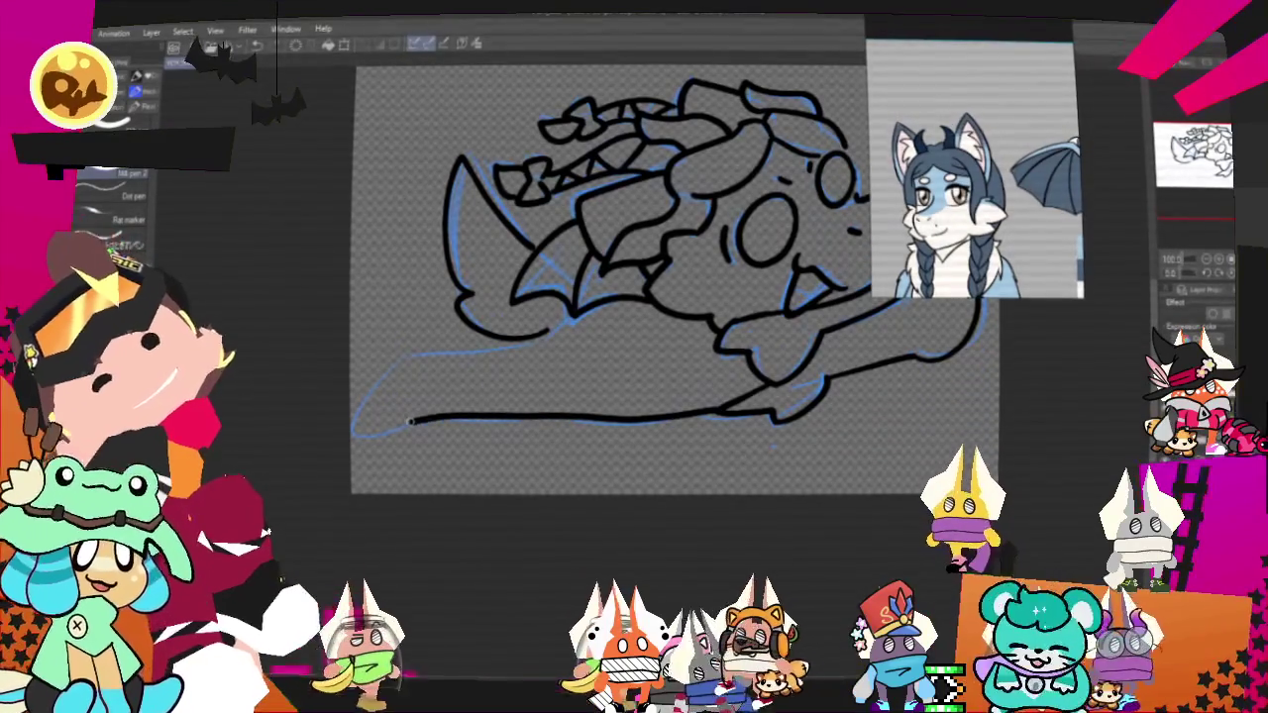
pyautogui.moveTo(414, 421); pyautogui.dragTo(550, 342)
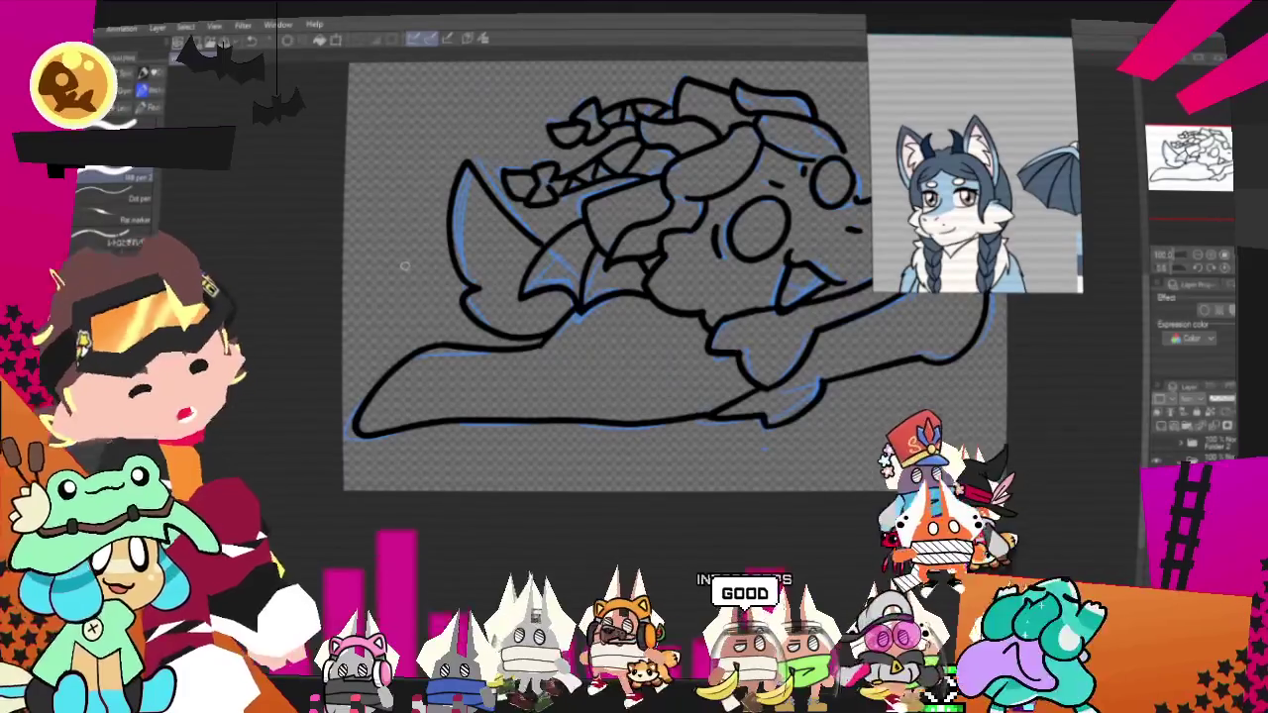
# Bring back the bone-shaped outline stroke on the right side with undo.
pyautogui.moveTo(404, 266)
pyautogui.mouseDown()
pyautogui.moveTo(337, 386)
pyautogui.moveTo(262, 406)
pyautogui.moveTo(279, 393)
pyautogui.mouseUp()
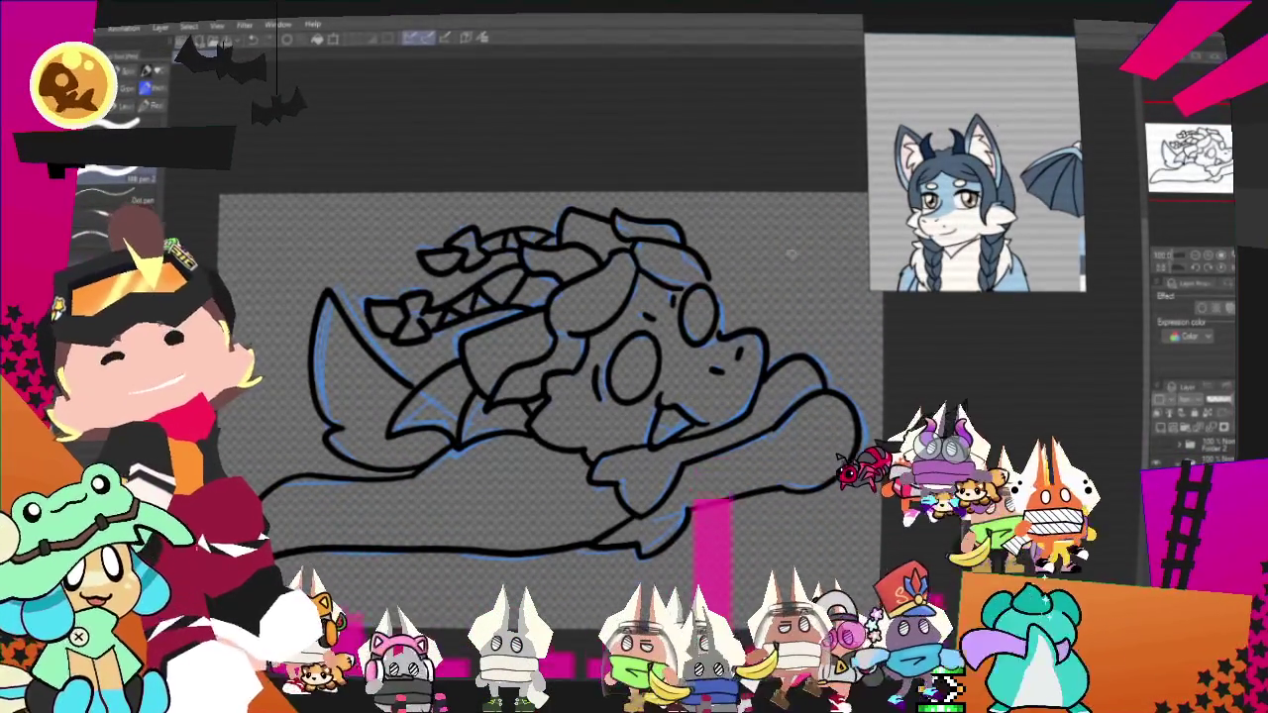
pyautogui.hotkey('ctrl', 'z')
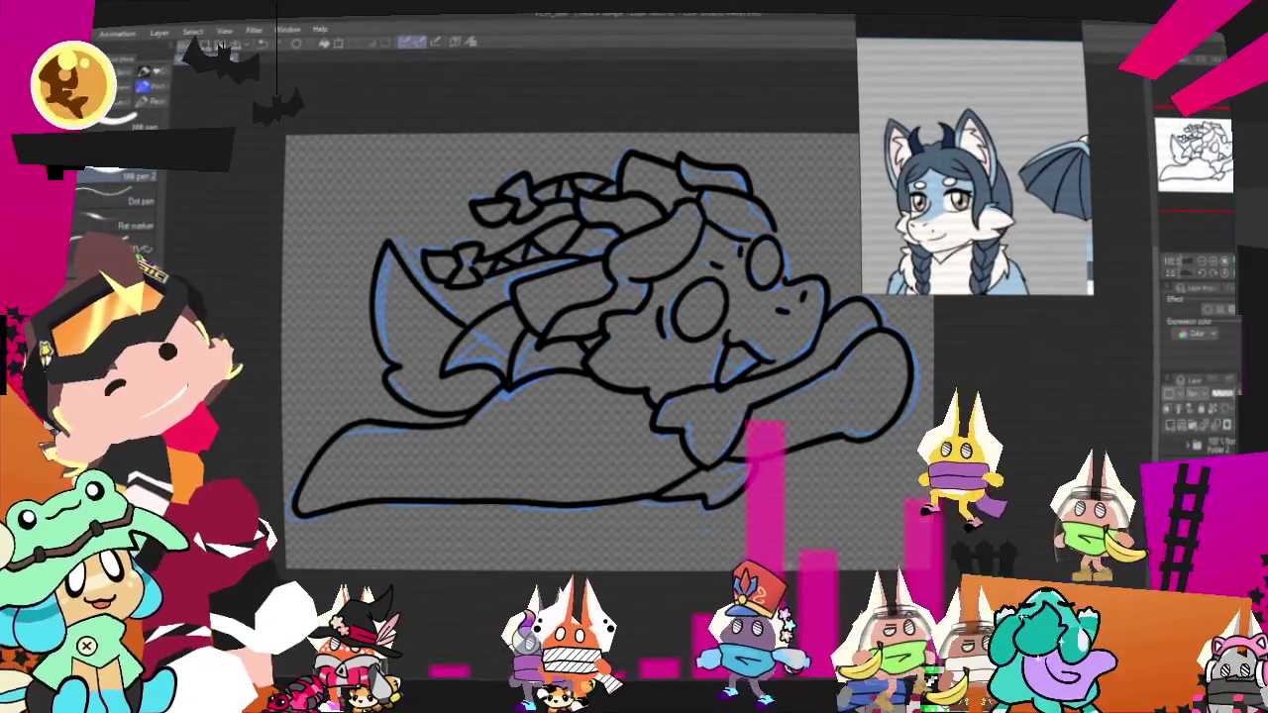
pyautogui.scroll(3, 594, 346)
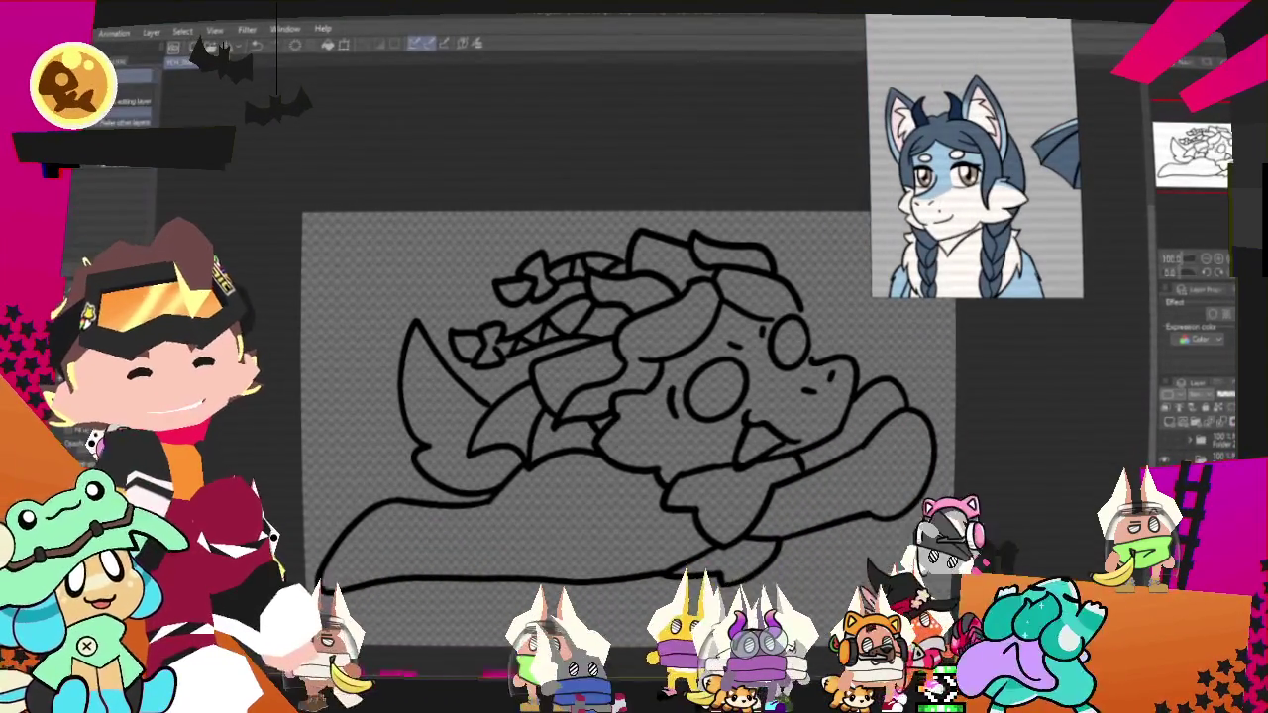
# Bucket-fill the hair strands and left bows dark blue, redoing one misplaced fill.
pyautogui.scroll(2, 627, 279)
pyautogui.click(684, 354)
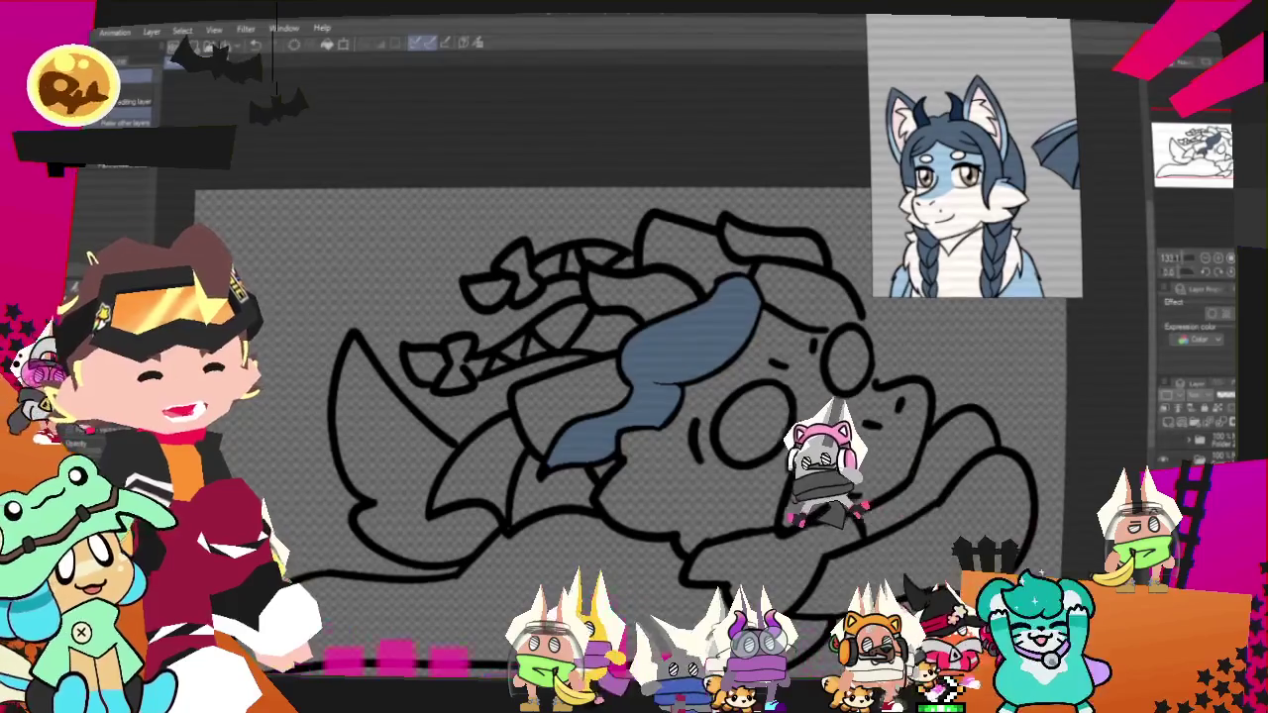
pyautogui.hotkey('ctrl', 'z')
pyautogui.click(683, 354)
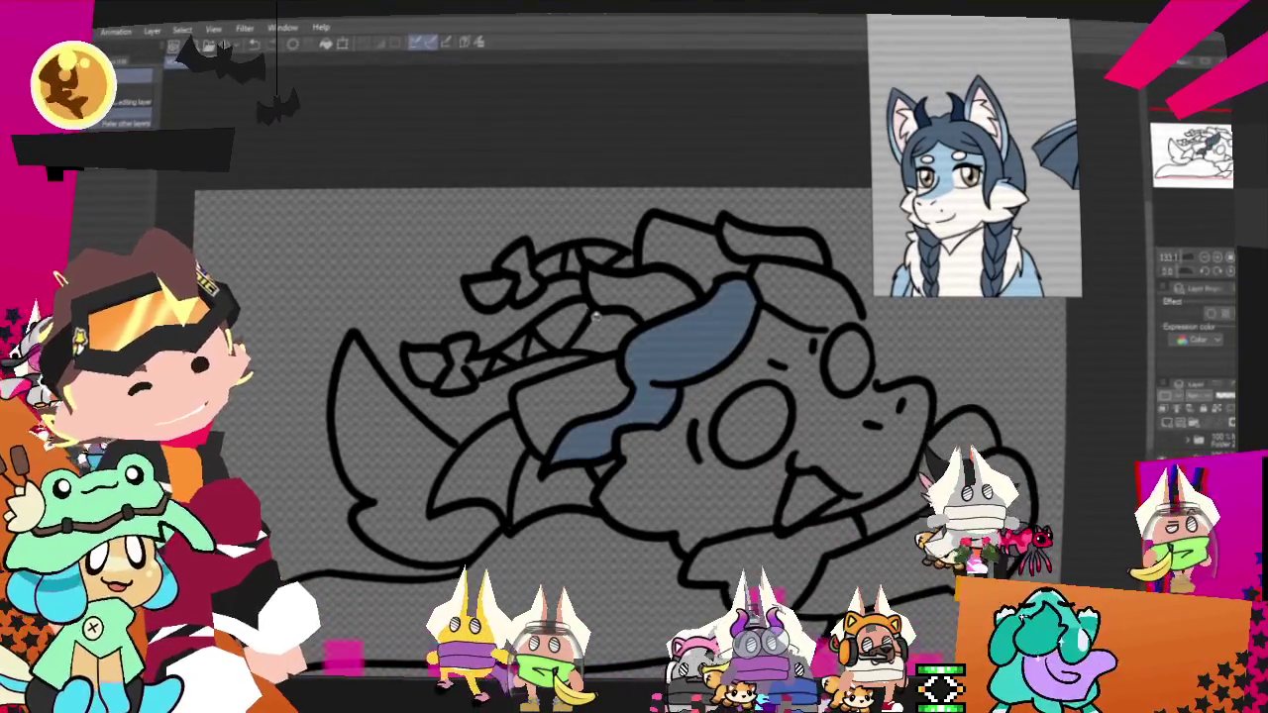
pyautogui.click(444, 365)
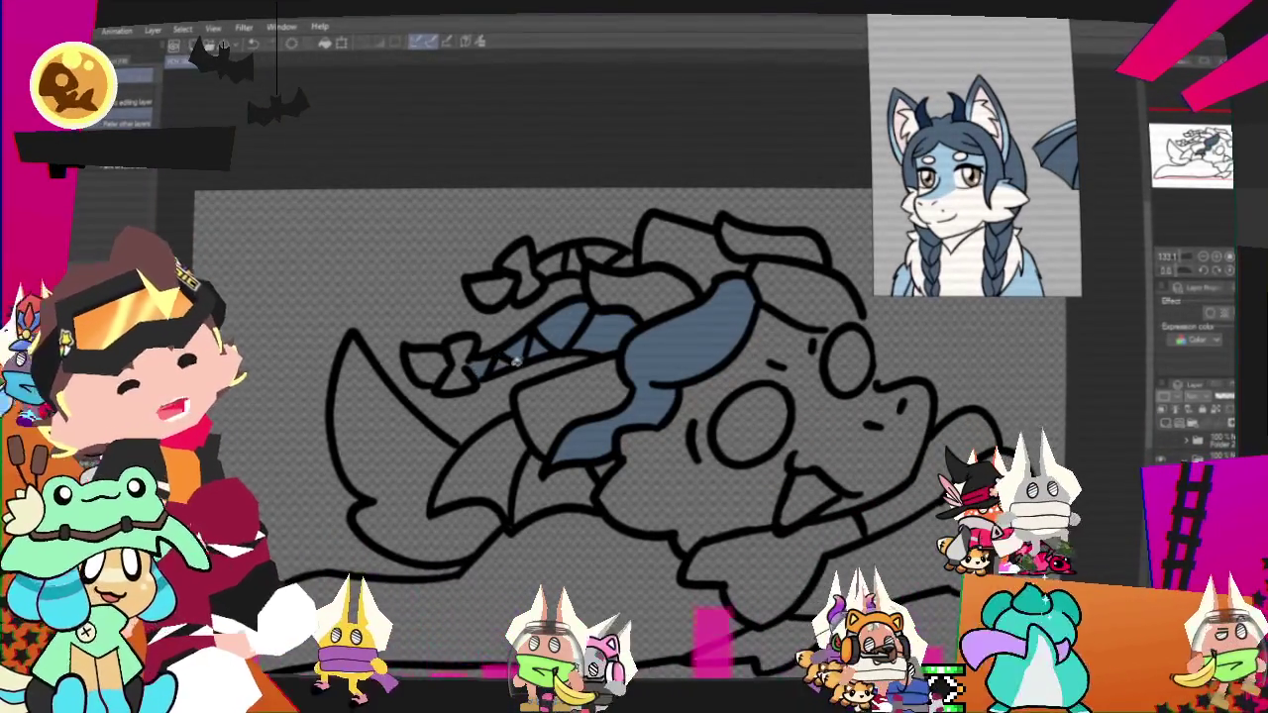
pyautogui.click(612, 254)
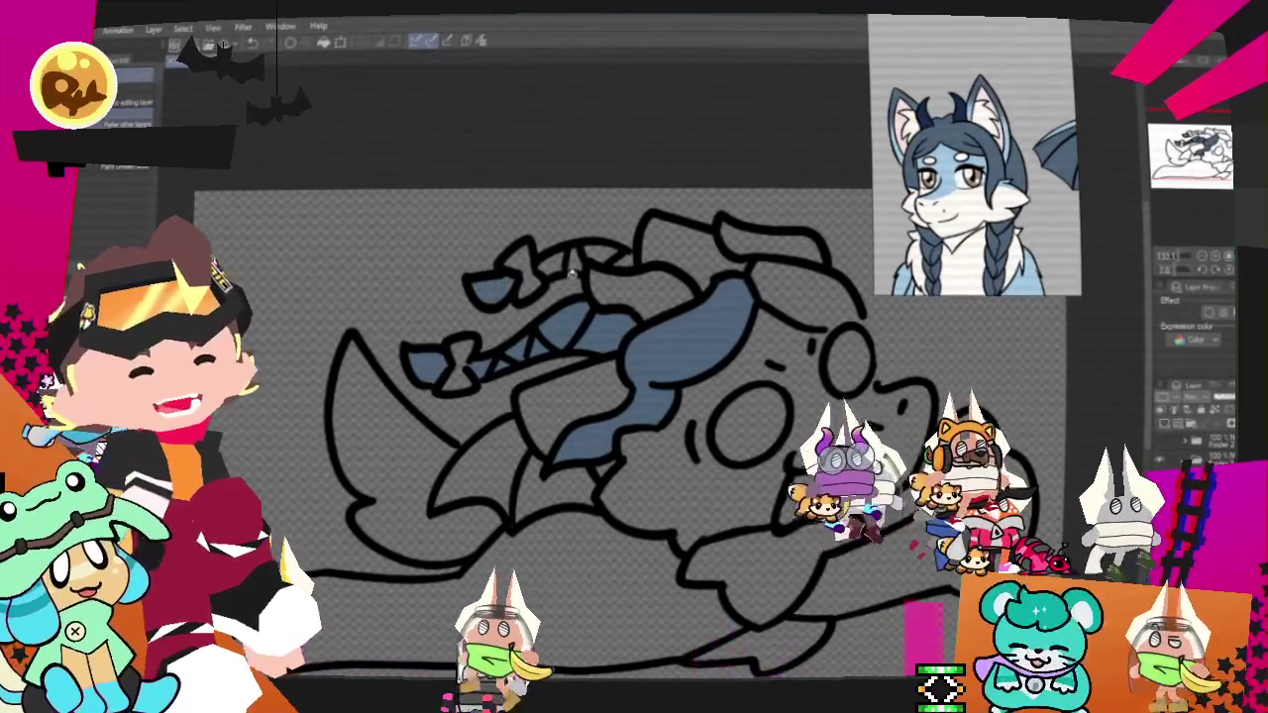
pyautogui.click(832, 306)
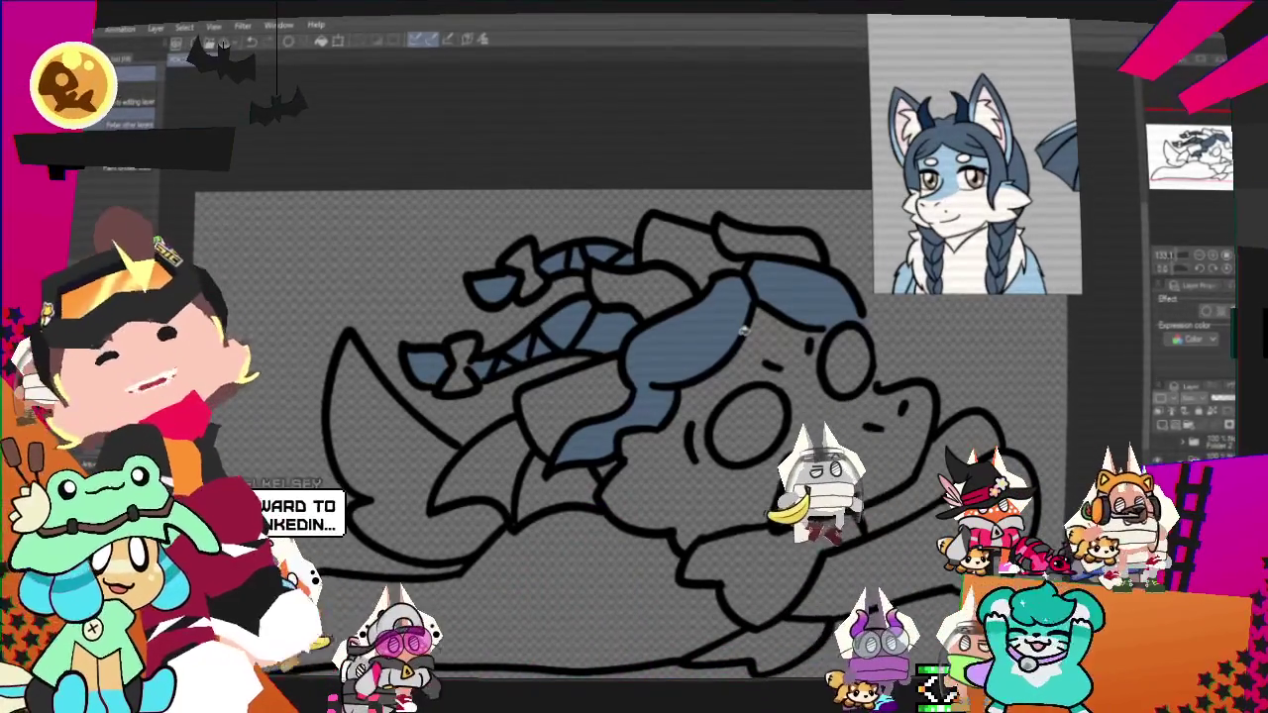
# Fill the dragon's lower body with light blue.
pyautogui.scroll(-1, 492, 416)
pyautogui.scroll(-1, 491, 416)
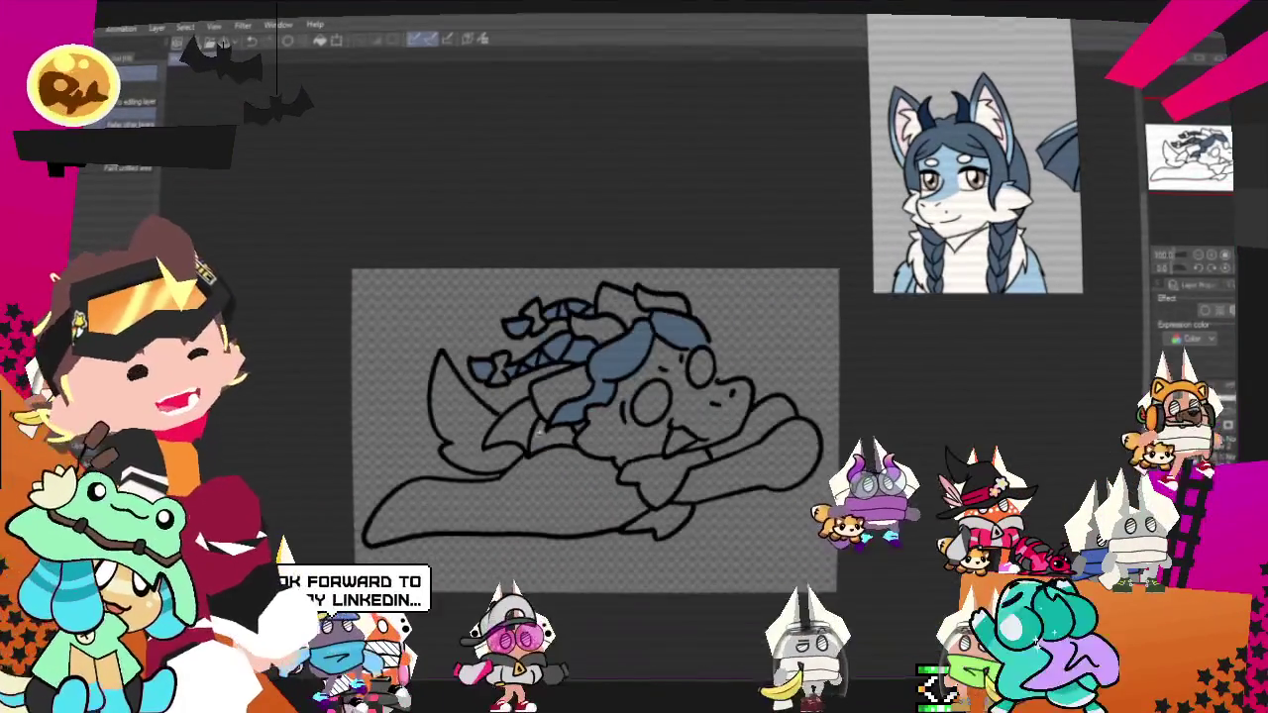
pyautogui.scroll(1, 490, 417)
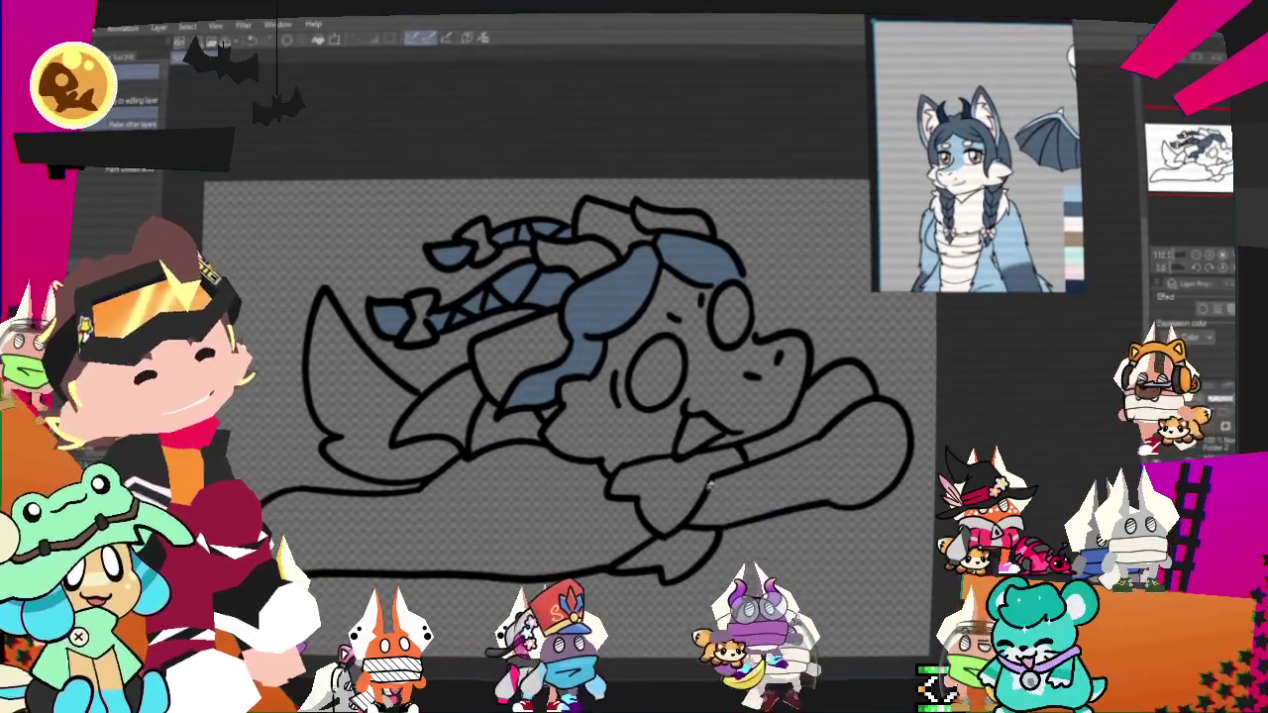
pyautogui.click(555, 510)
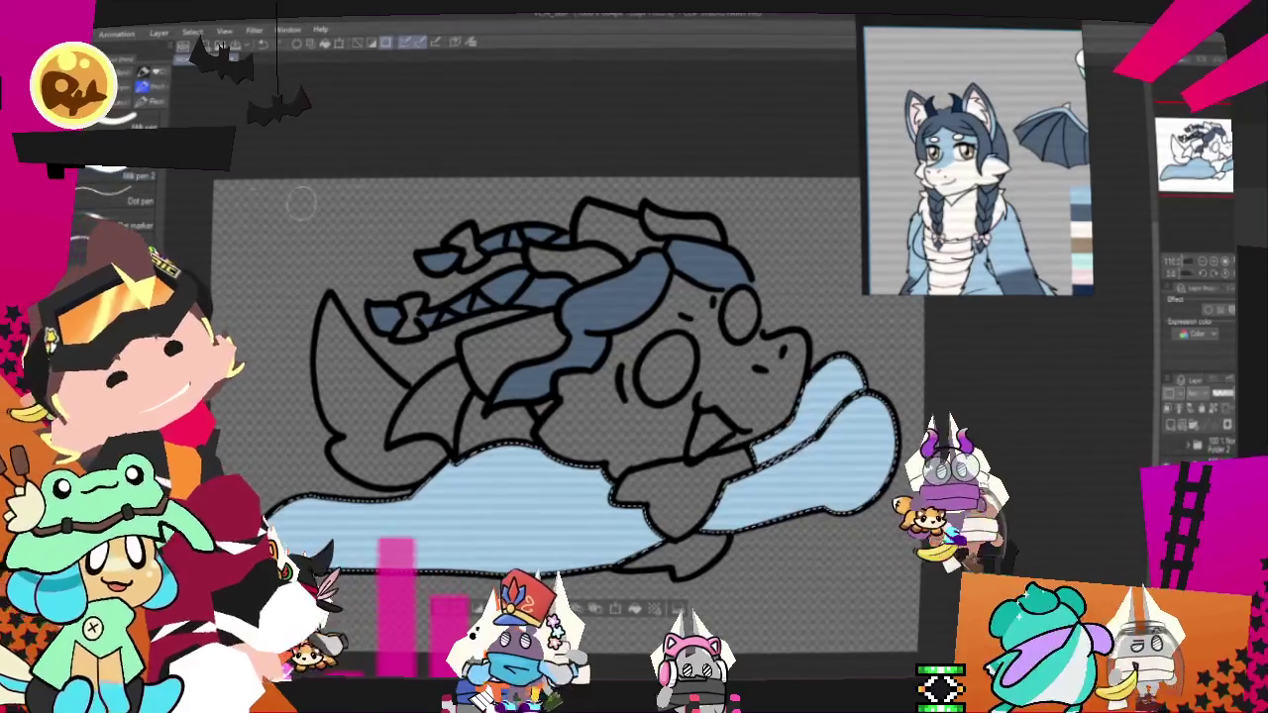
# Shade the right end of the body darker blue, then clear the selection.
pyautogui.moveTo(852, 475)
pyautogui.mouseDown()
pyautogui.moveTo(891, 383)
pyautogui.moveTo(317, 535)
pyautogui.mouseUp()
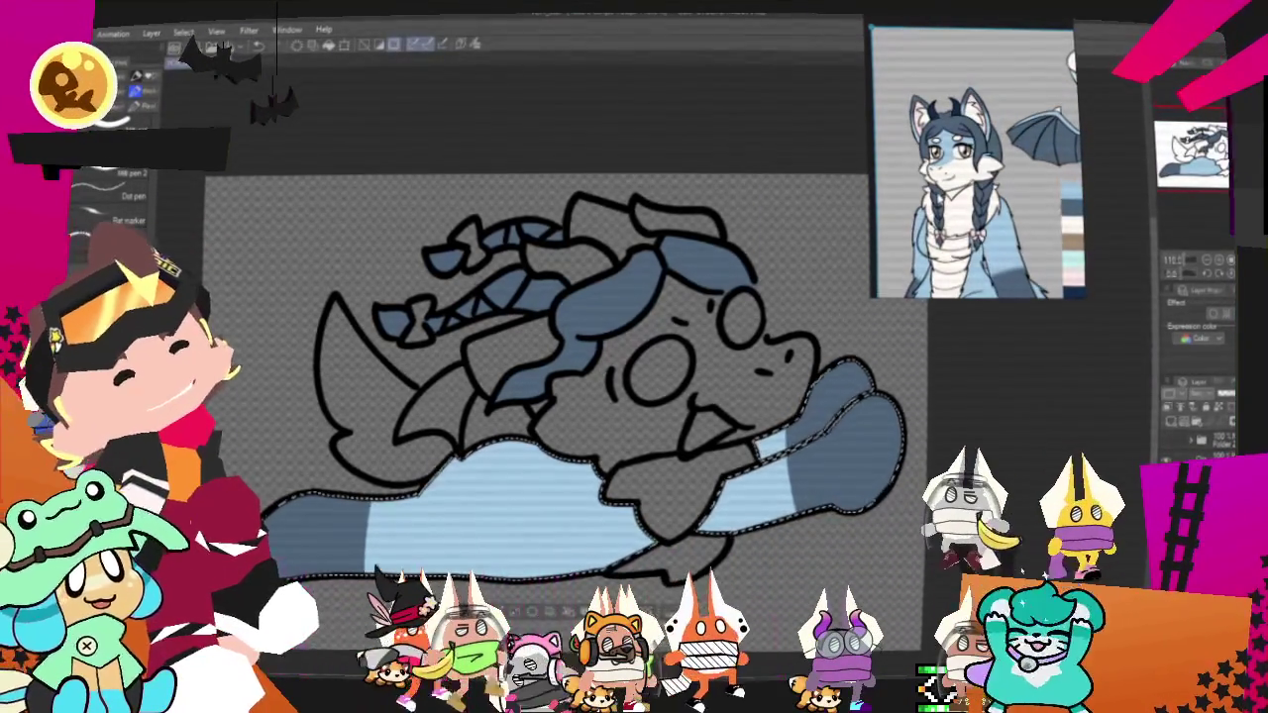
pyautogui.moveTo(466, 530); pyautogui.dragTo(566, 421)
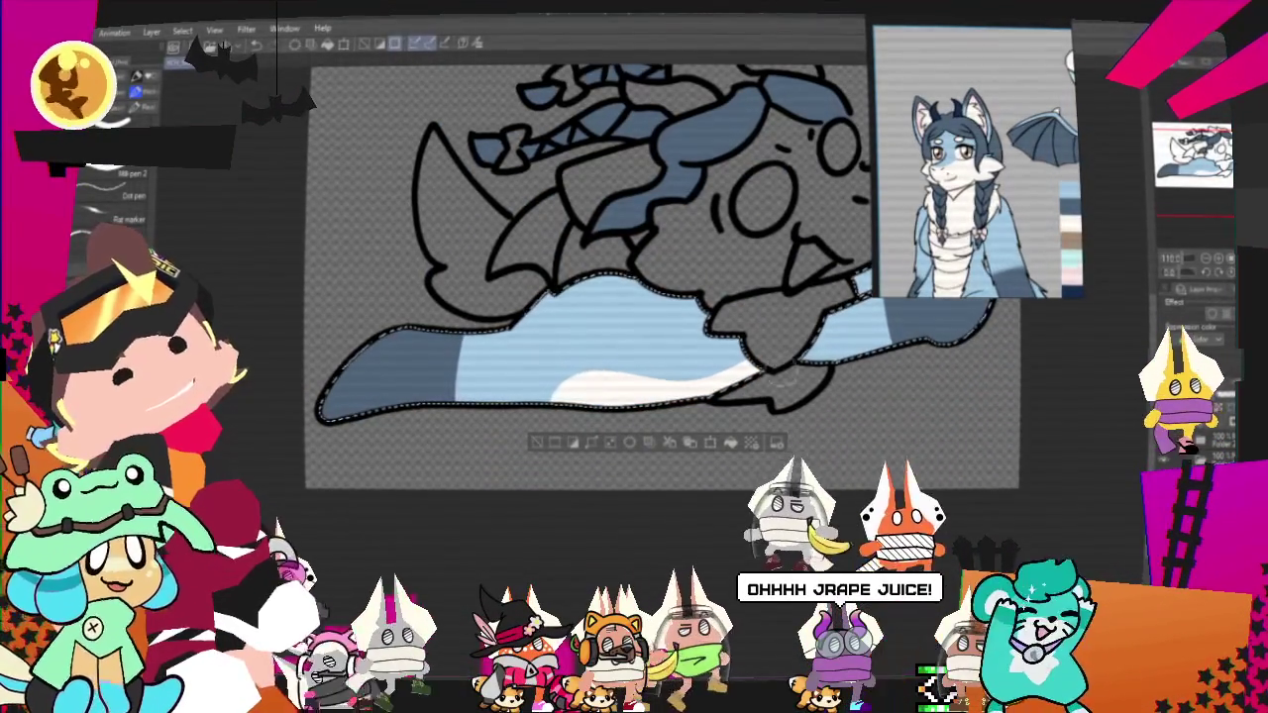
pyautogui.hotkey('ctrl', 'd')
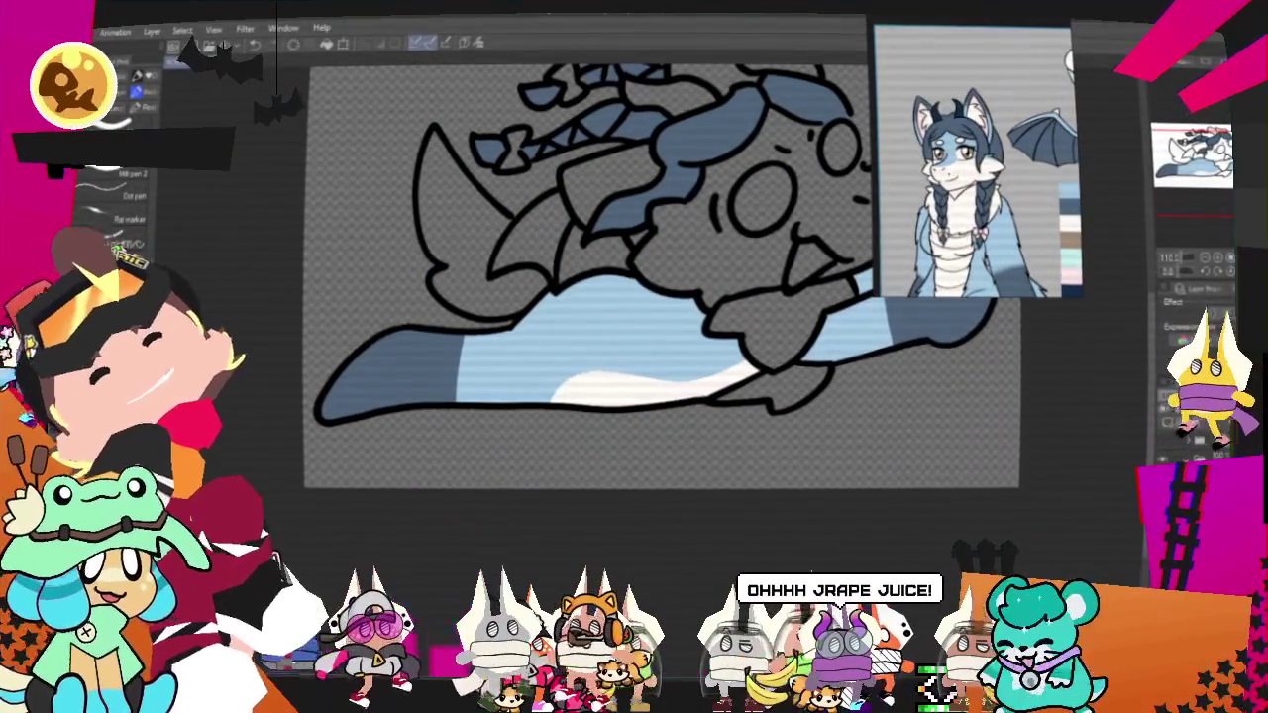
pyautogui.scroll(2, 753, 347)
# Fill the muzzle light blue and paint it white with the pen, then deselect.
pyautogui.click(656, 372)
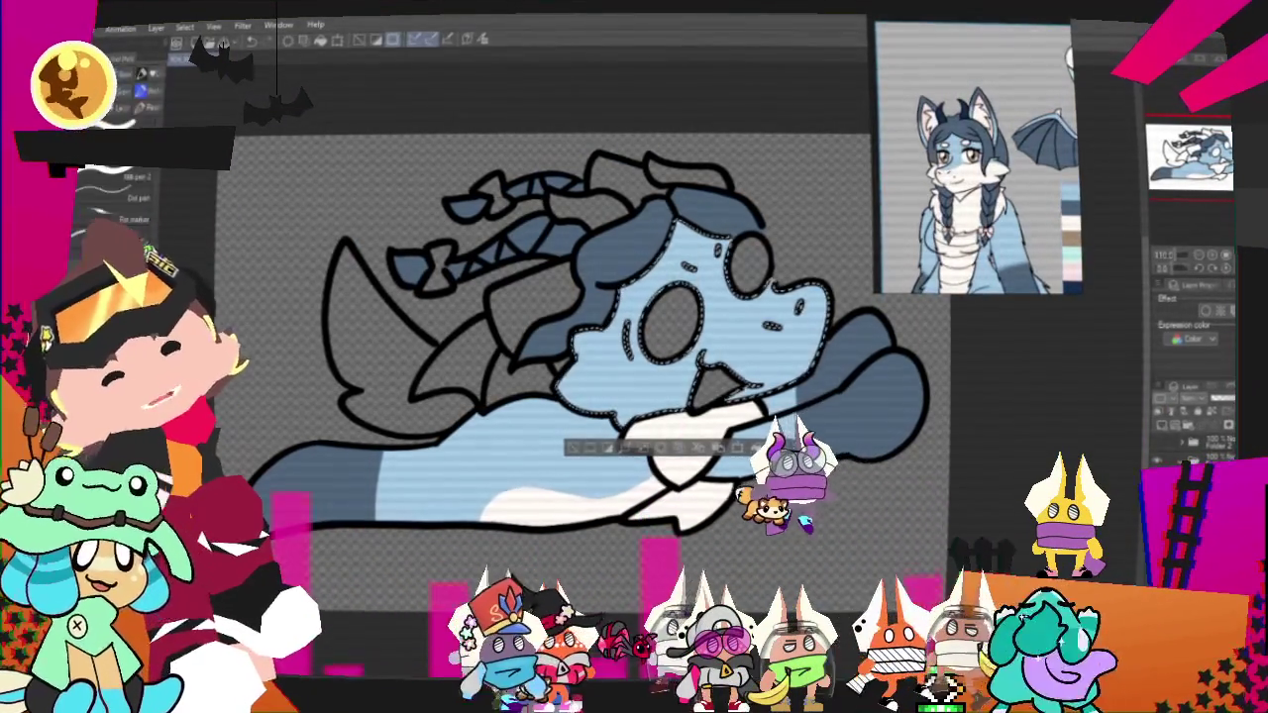
pyautogui.moveTo(567, 358); pyautogui.dragTo(680, 352)
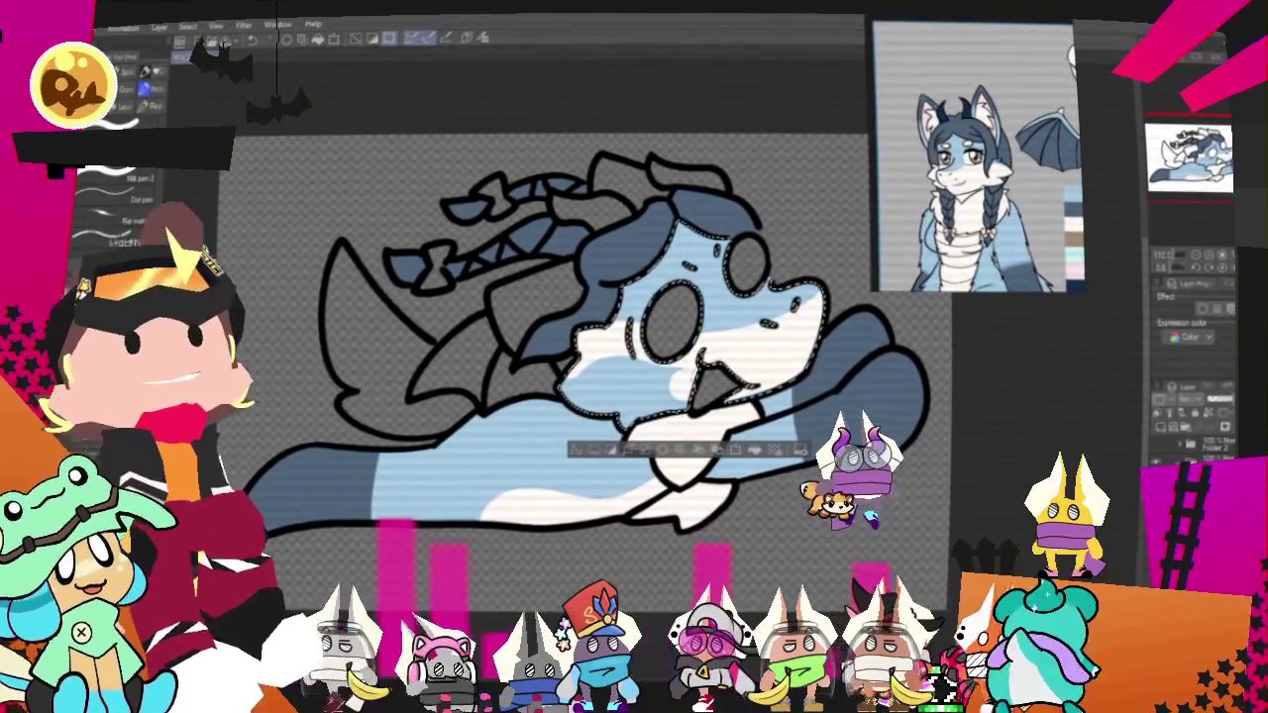
pyautogui.moveTo(633, 391); pyautogui.dragTo(723, 392)
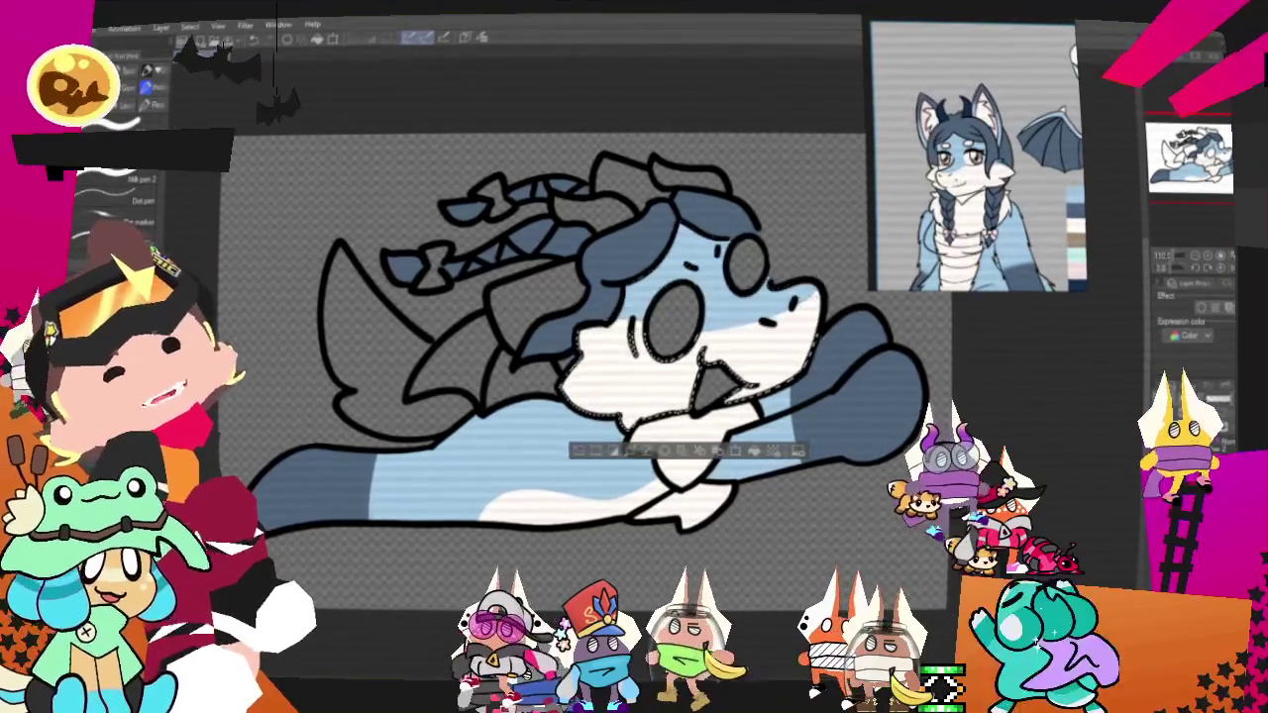
pyautogui.hotkey('ctrl', 'd')
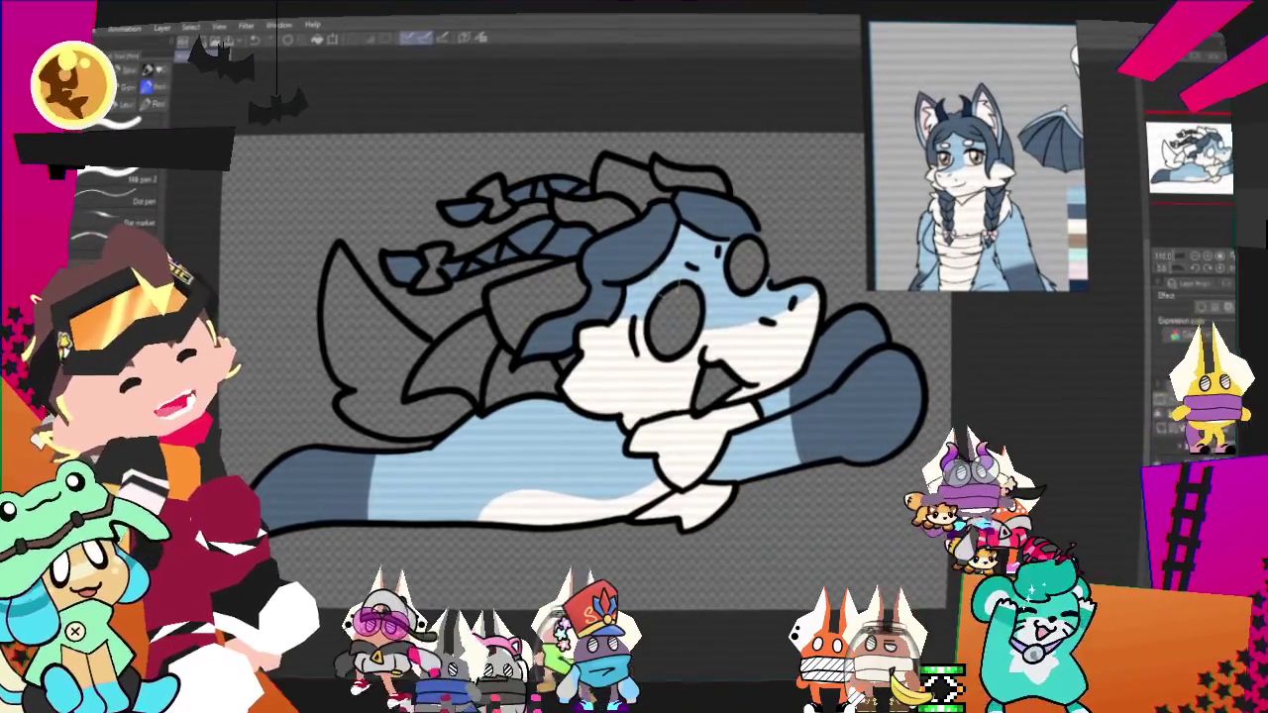
# Fill the top hair light blue and head dark blue, paint the braids, fill the left fin light blue.
pyautogui.press('g')
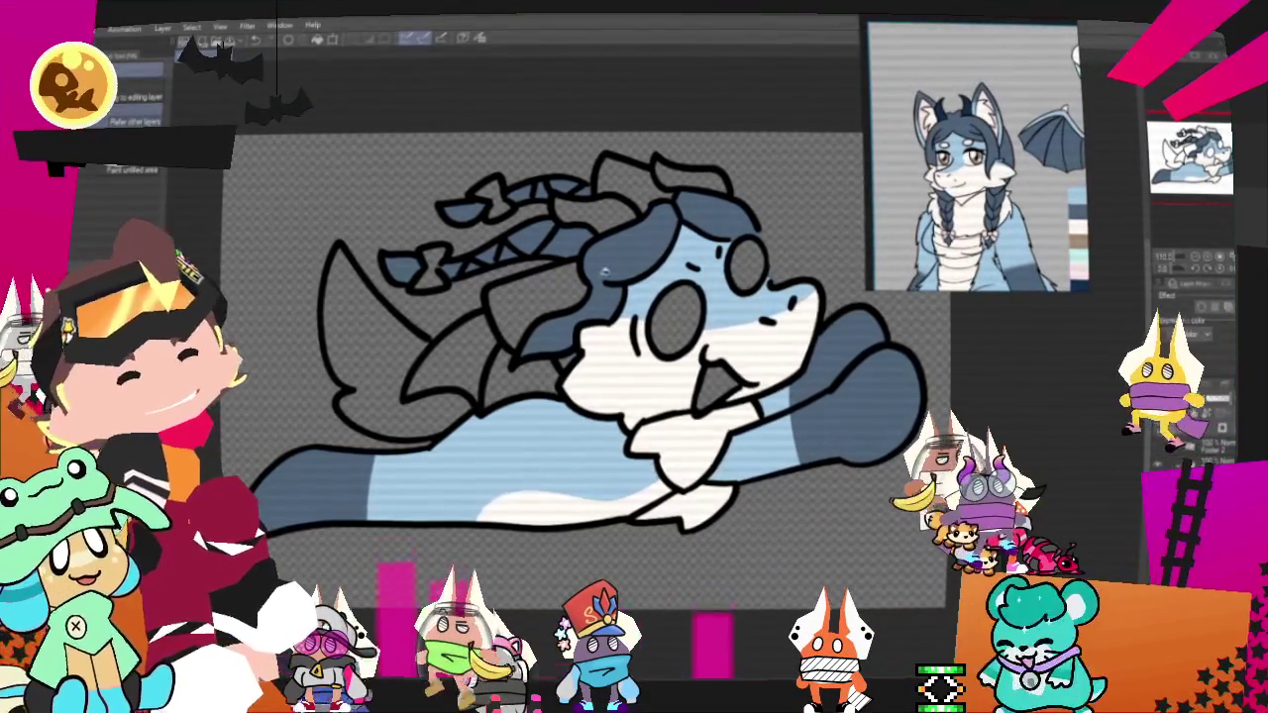
pyautogui.click(644, 178)
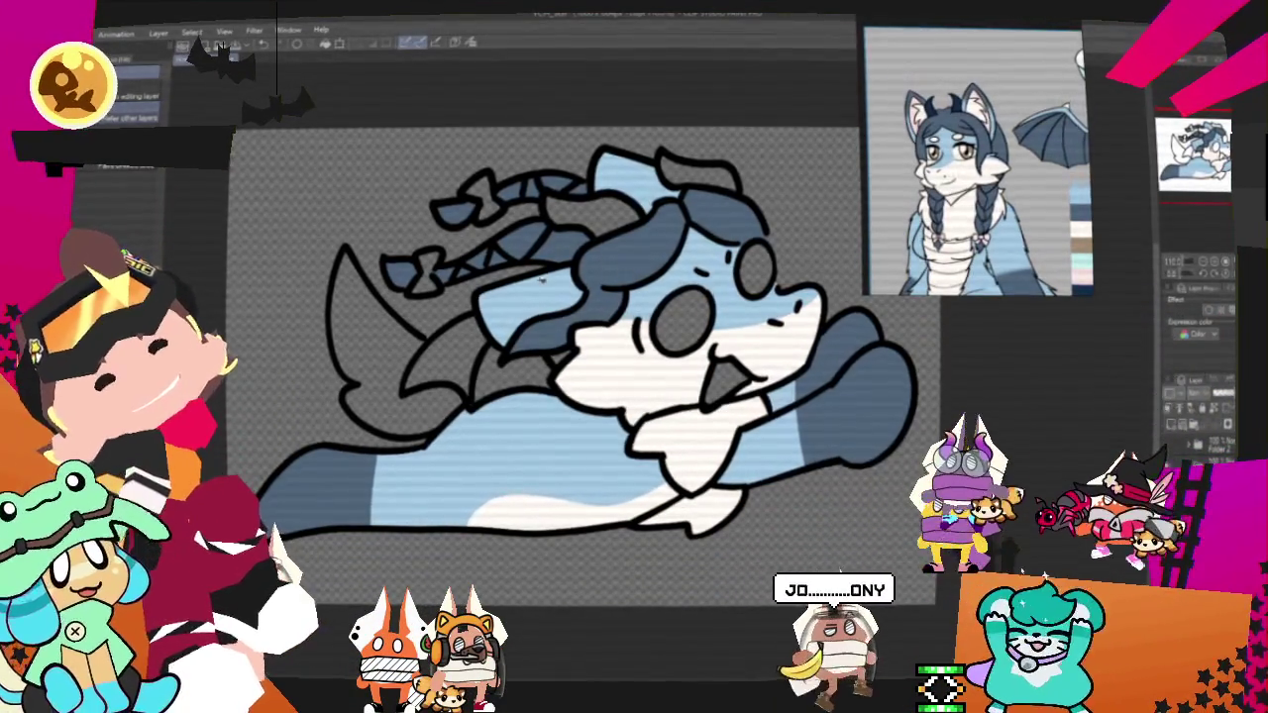
pyautogui.click(703, 173)
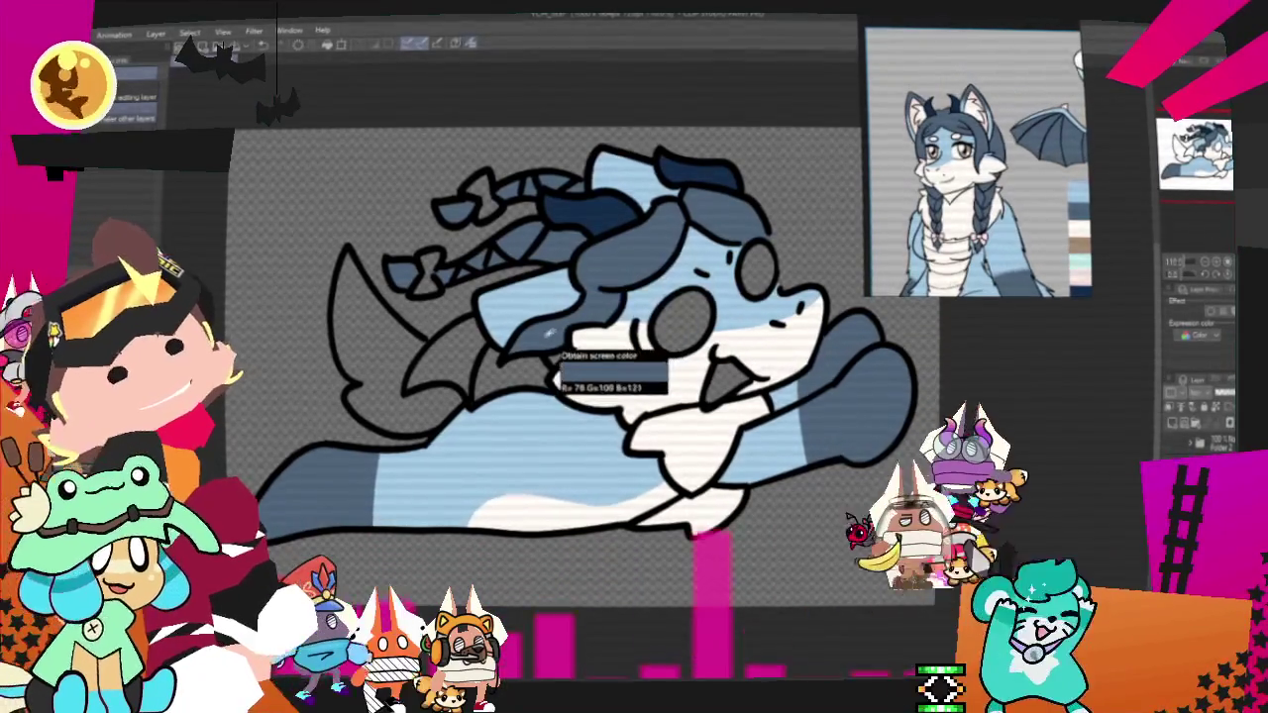
pyautogui.click(524, 302)
pyautogui.moveTo(589, 151); pyautogui.dragTo(567, 238)
pyautogui.press('p')
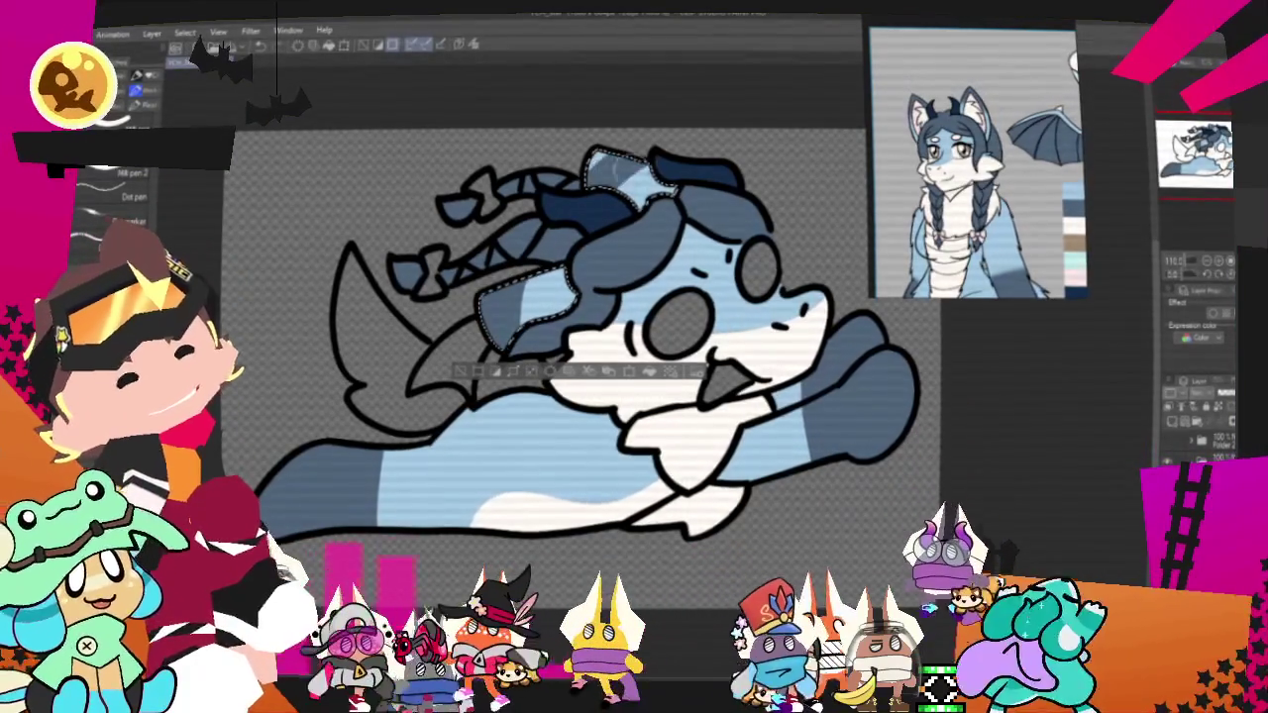
pyautogui.hotkey('ctrl', 'd')
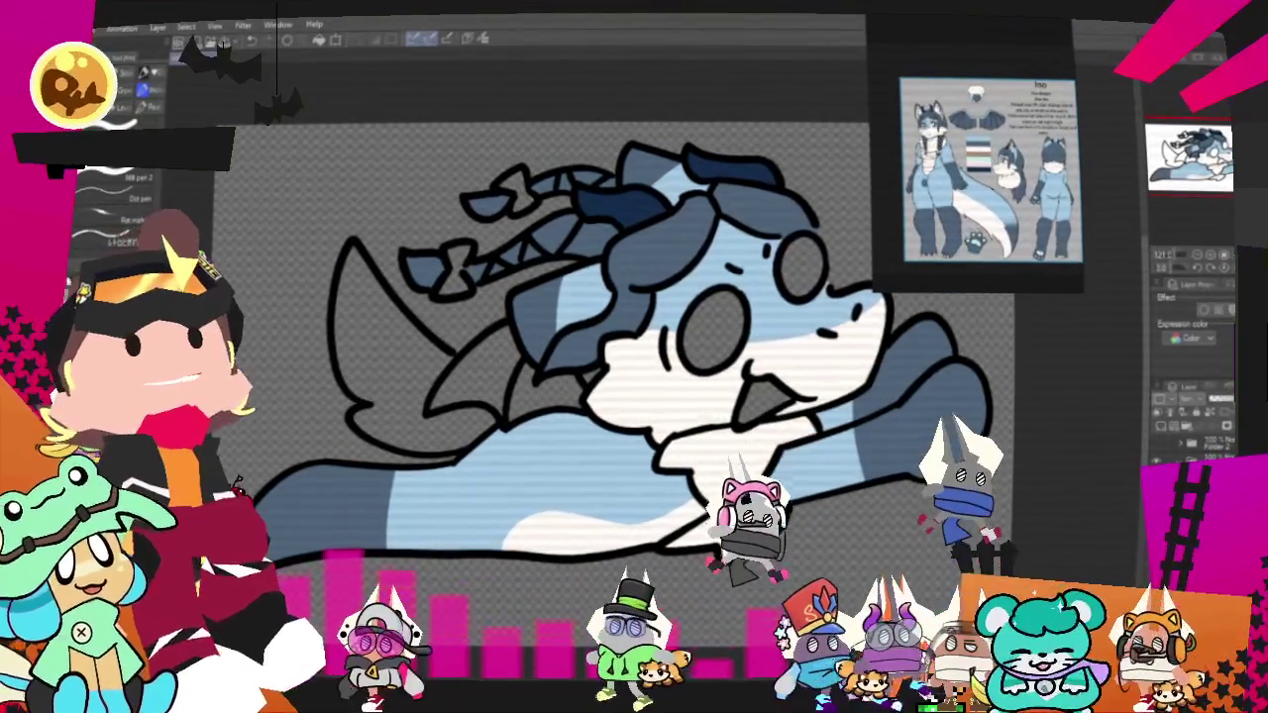
pyautogui.press('g')
pyautogui.click(396, 327)
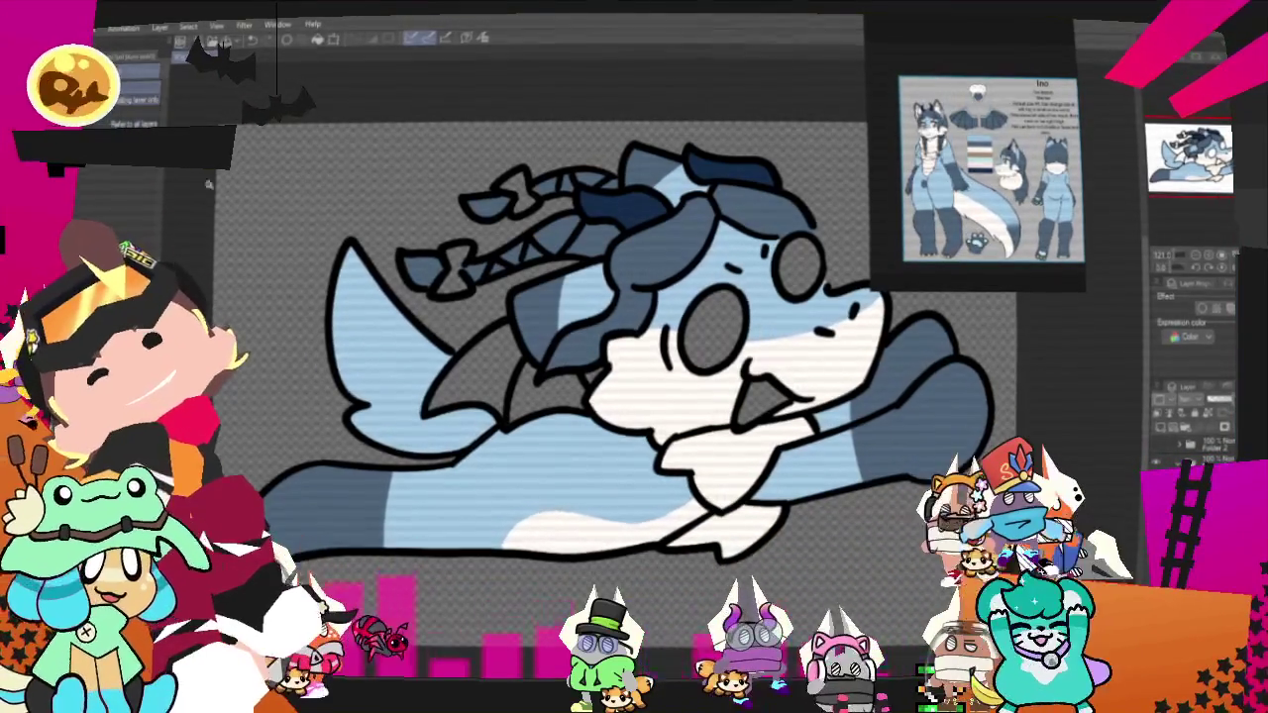
# Select the left tail fin and paint its white inner section with the pen, then deselect.
pyautogui.click(396, 336)
pyautogui.press('p')
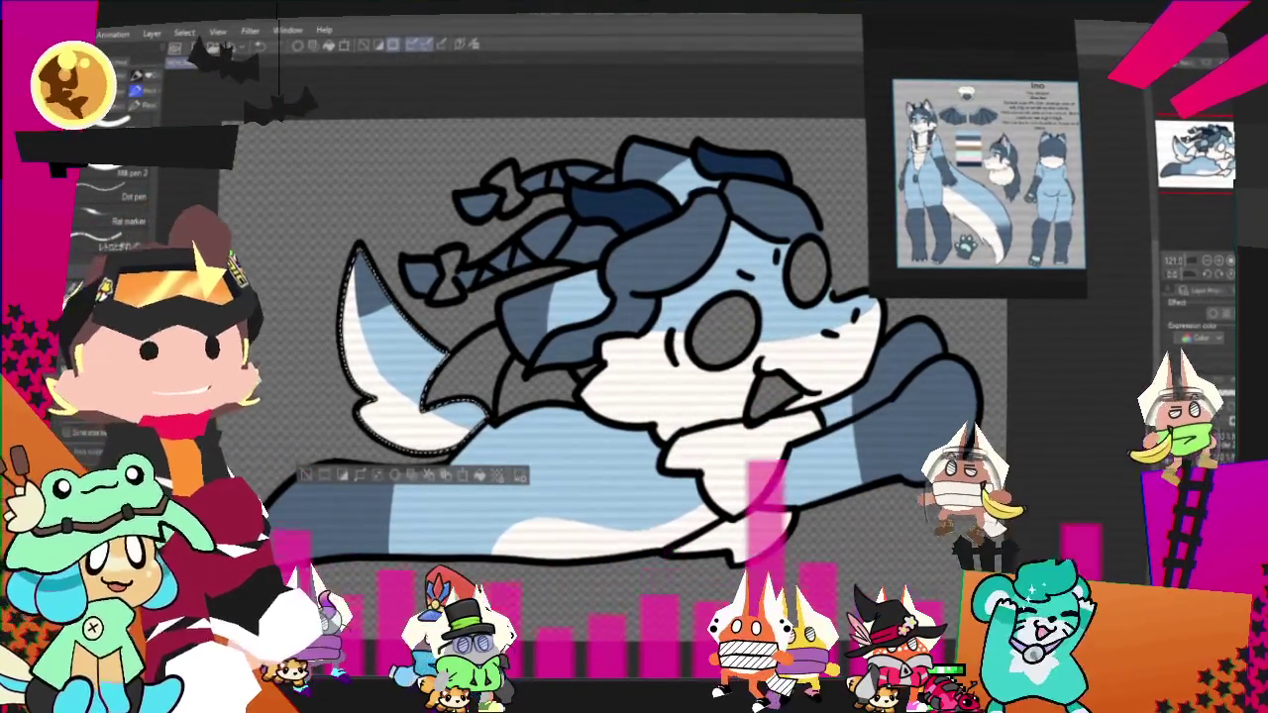
pyautogui.hotkey('ctrl', '-')
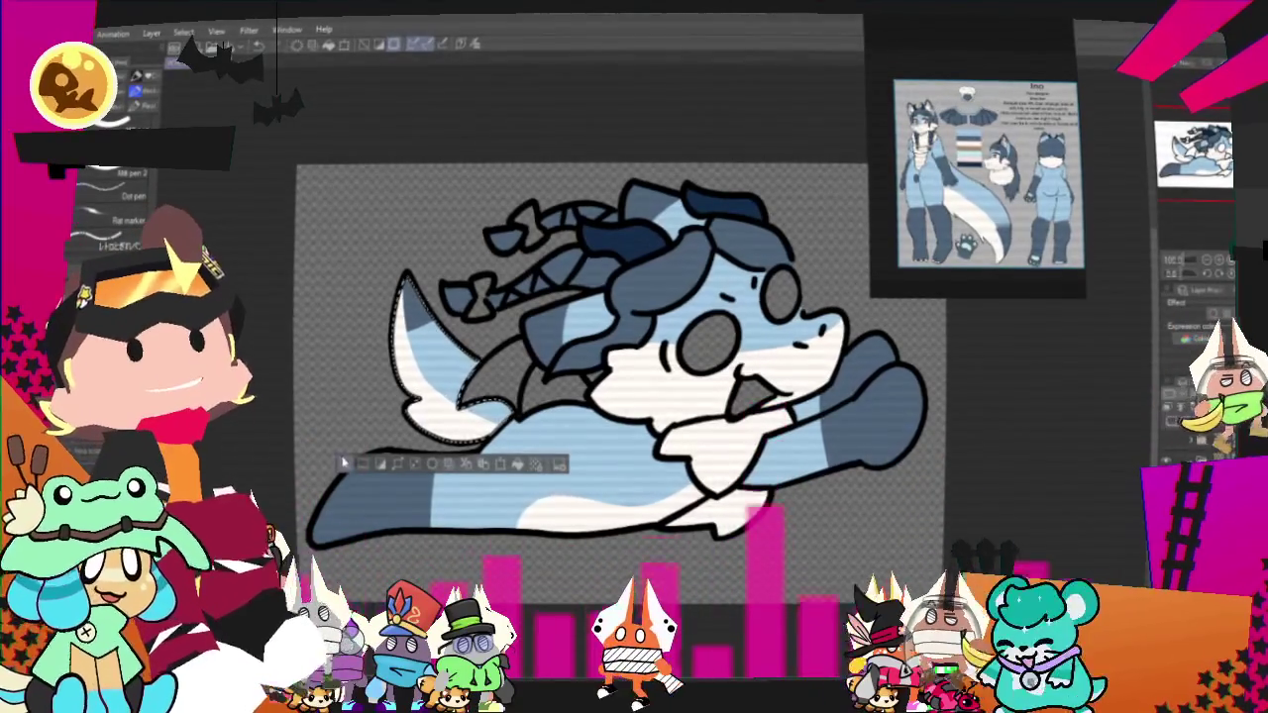
pyautogui.hotkey('ctrl', 'd')
pyautogui.scroll(3, 975, 173)
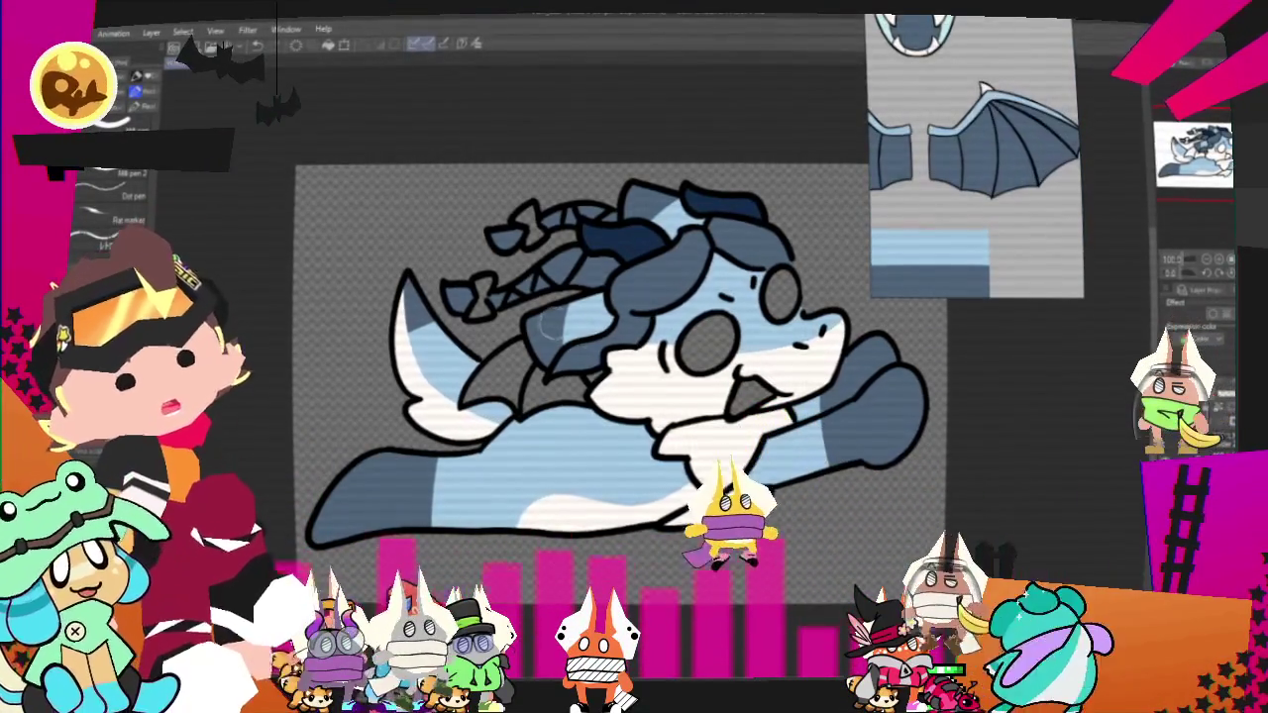
# Zoom in on the dragon's face and paint the eyes white with the pen.
pyautogui.scroll(1, 595, 380)
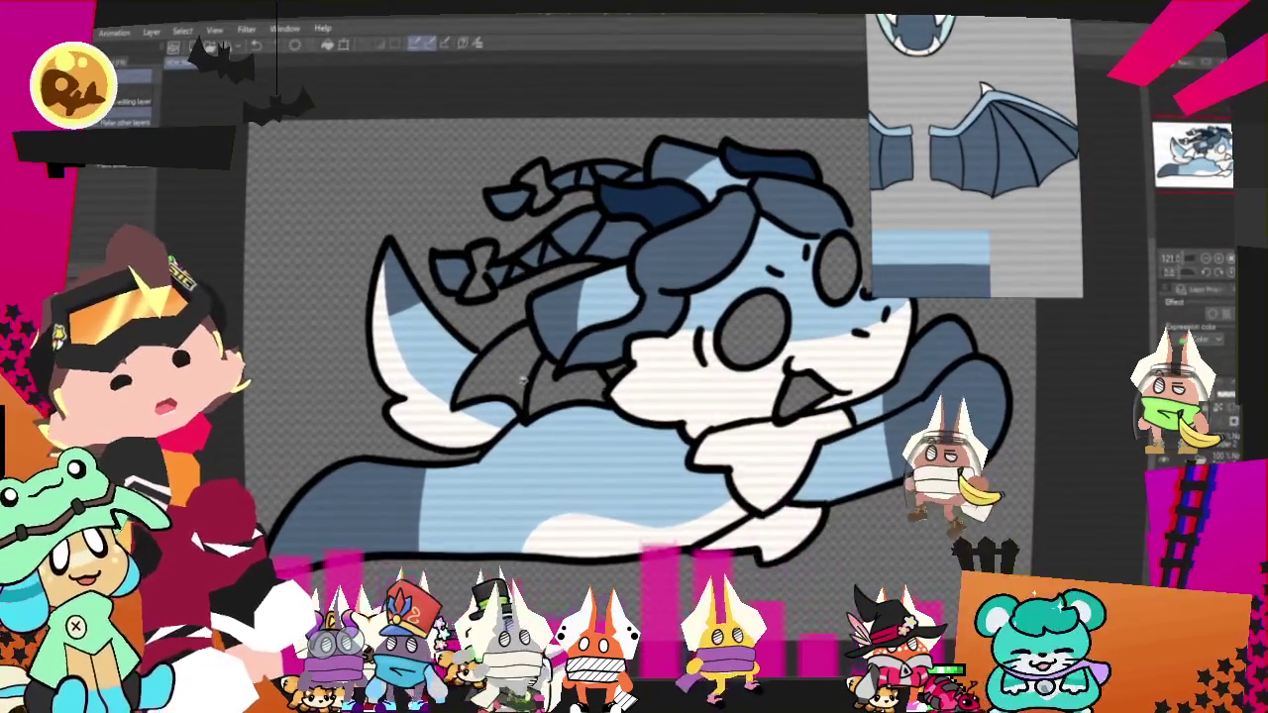
pyautogui.scroll(-1, 594, 374)
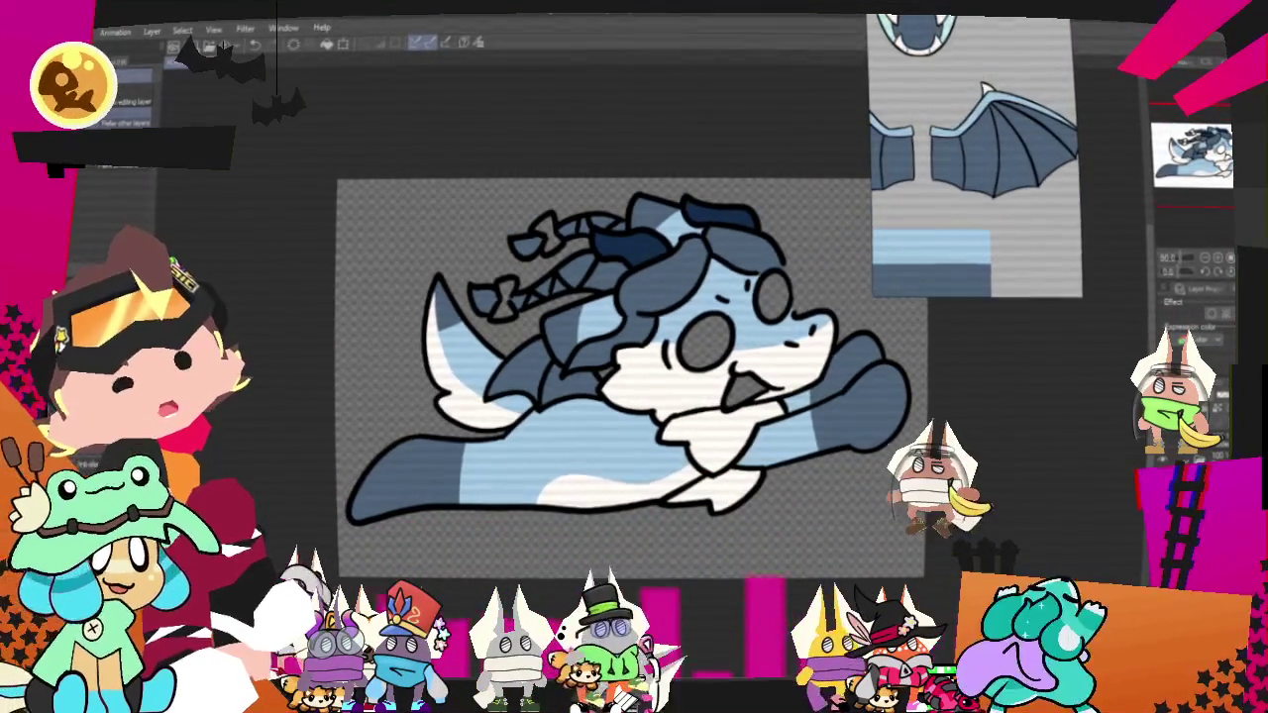
pyautogui.scroll(1, 693, 396)
pyautogui.scroll(1, 693, 397)
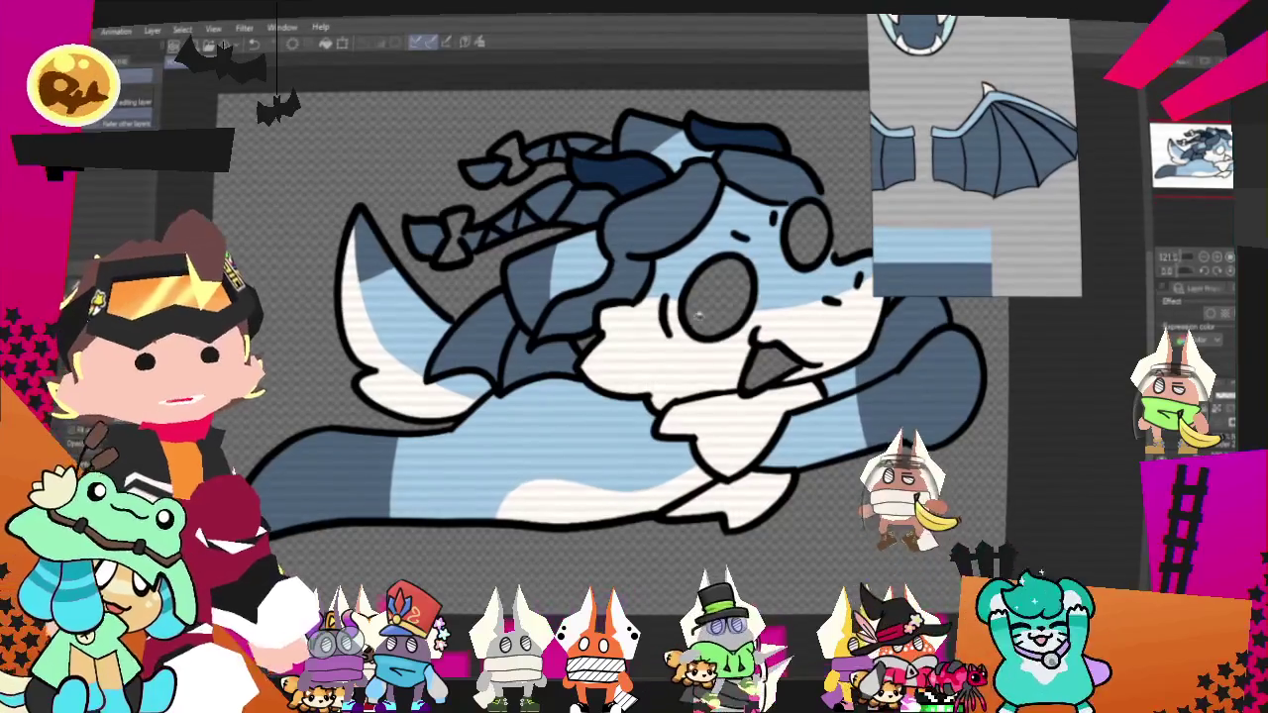
pyautogui.scroll(-3, 985, 146)
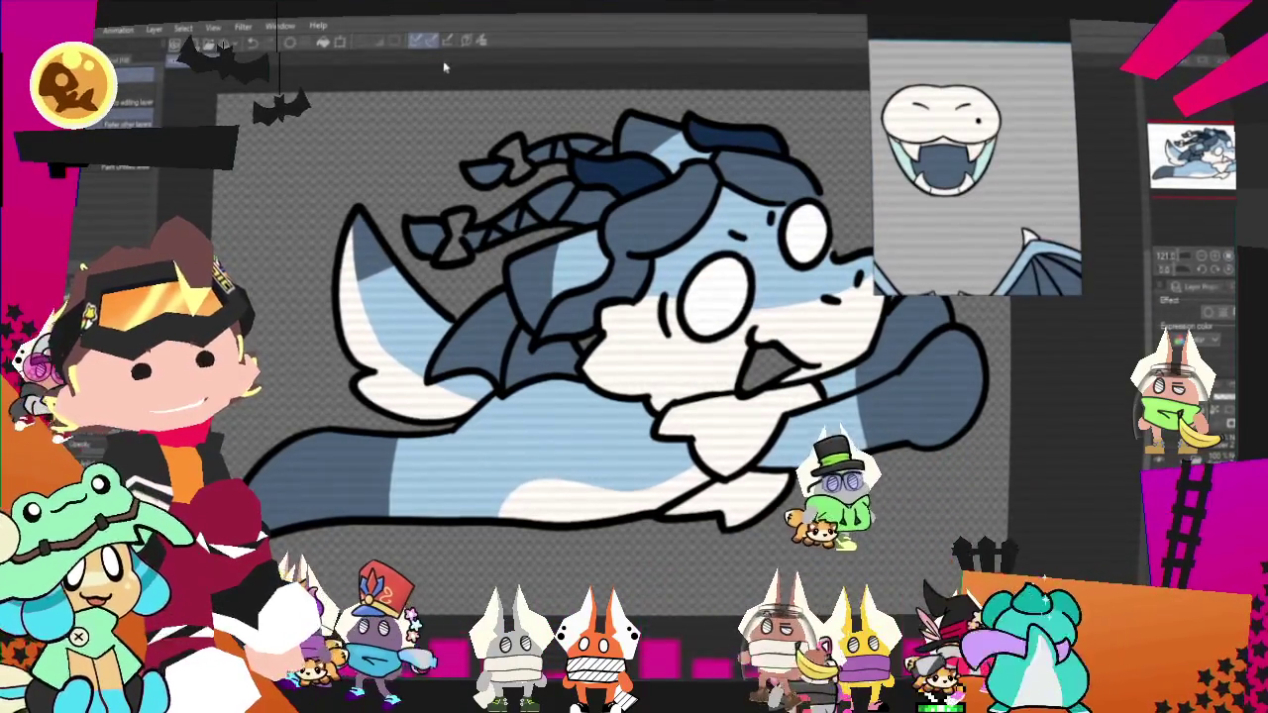
pyautogui.scroll(1, 801, 322)
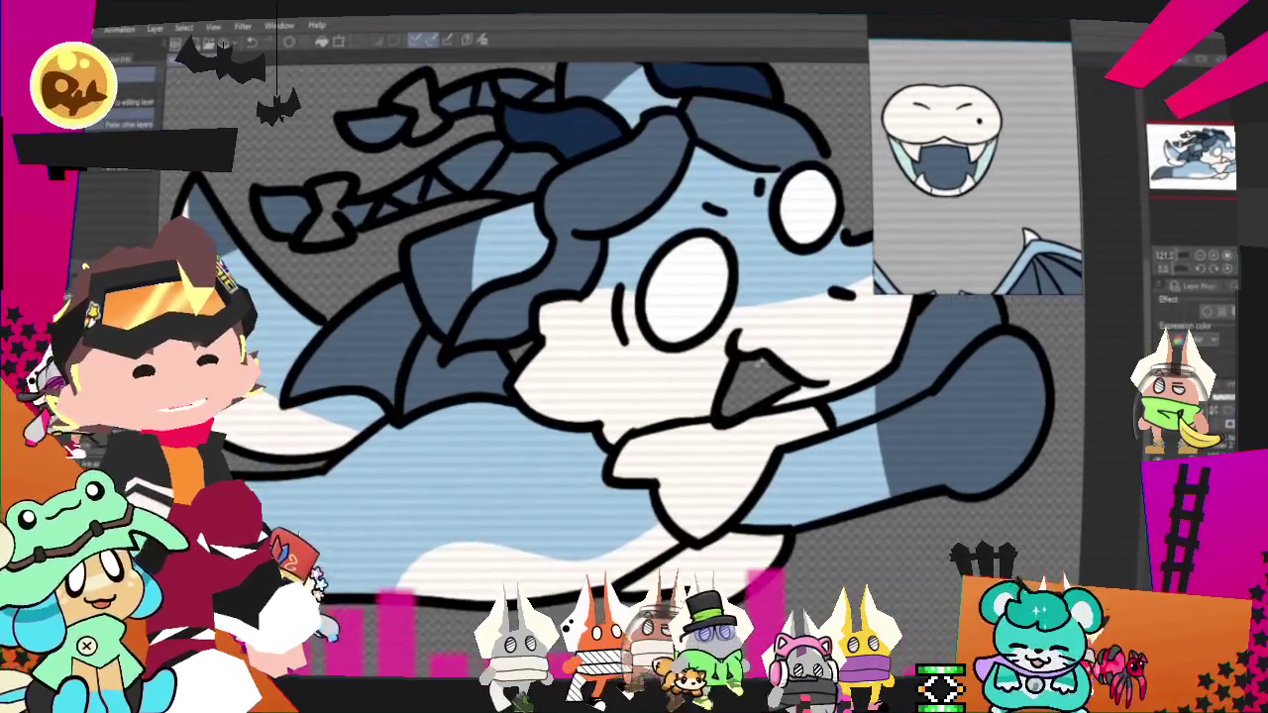
pyautogui.press('p')
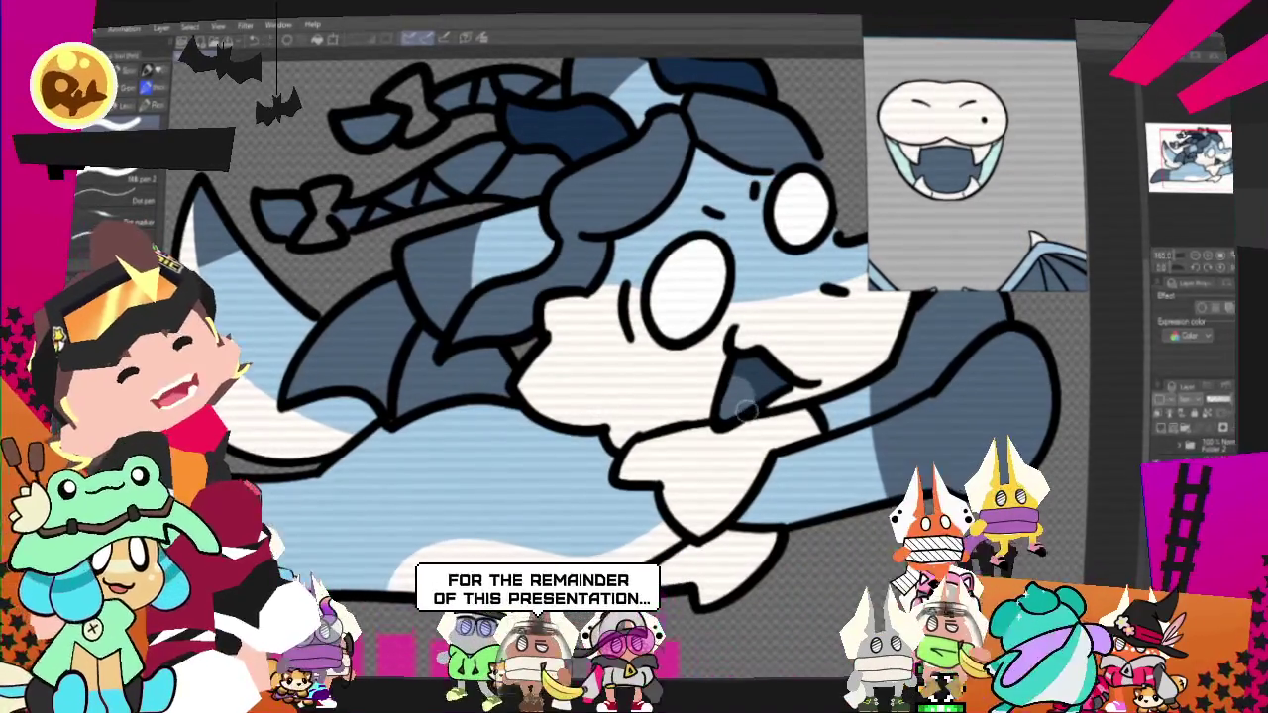
pyautogui.scroll(-2, 745, 411)
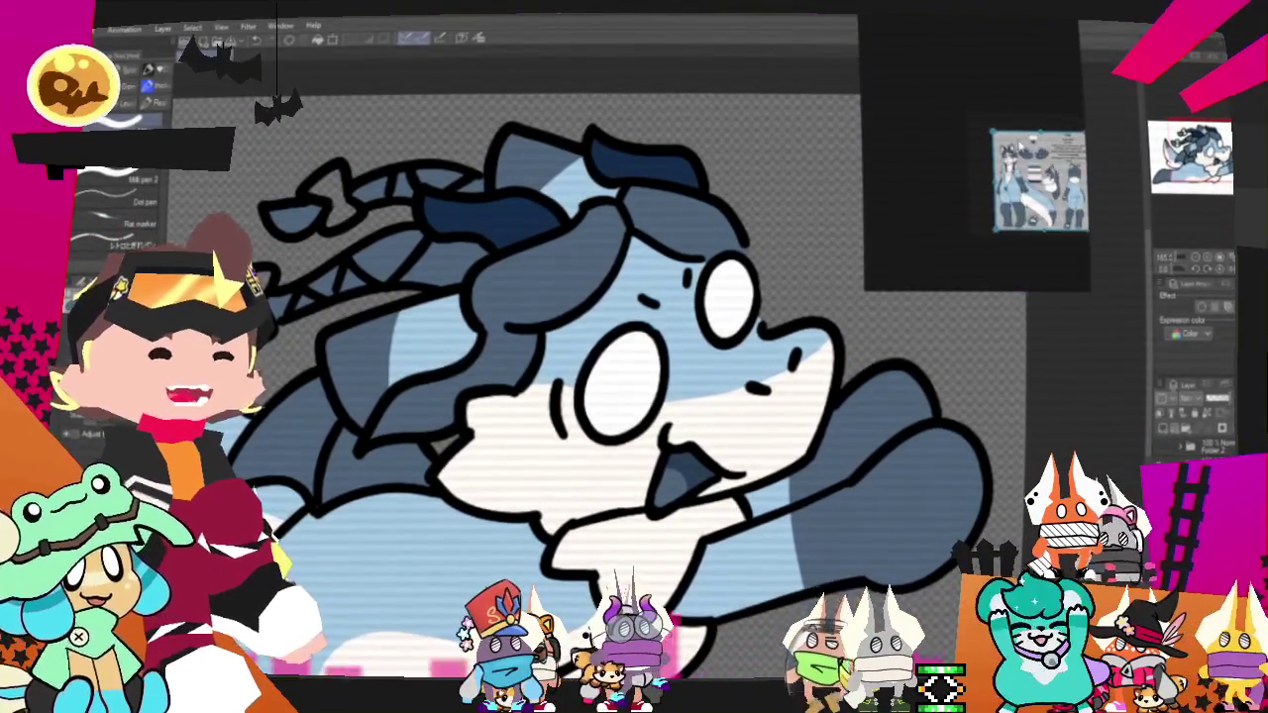
pyautogui.scroll(3, 1030, 176)
pyautogui.scroll(2, 1030, 175)
pyautogui.scroll(-5, 1032, 159)
pyautogui.scroll(2, 1032, 159)
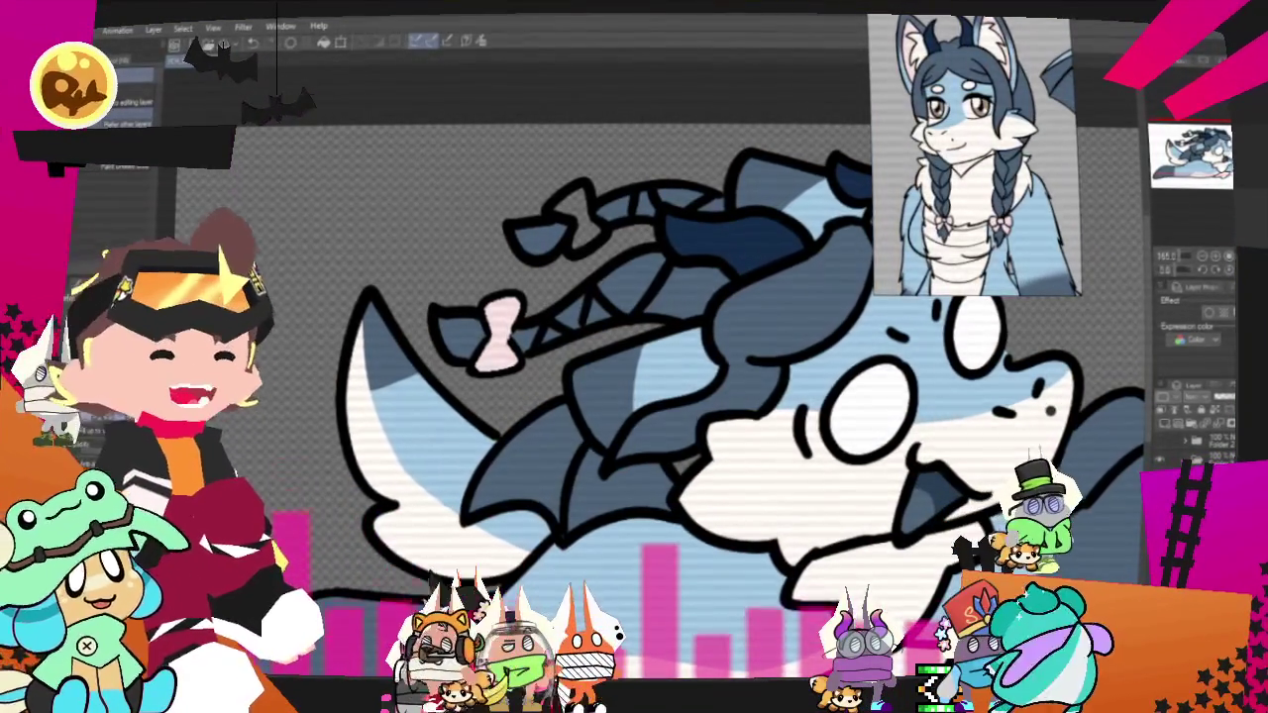
# Fill the lower braid bow pink and export the drawing as a PNG image.
pyautogui.click(500, 337)
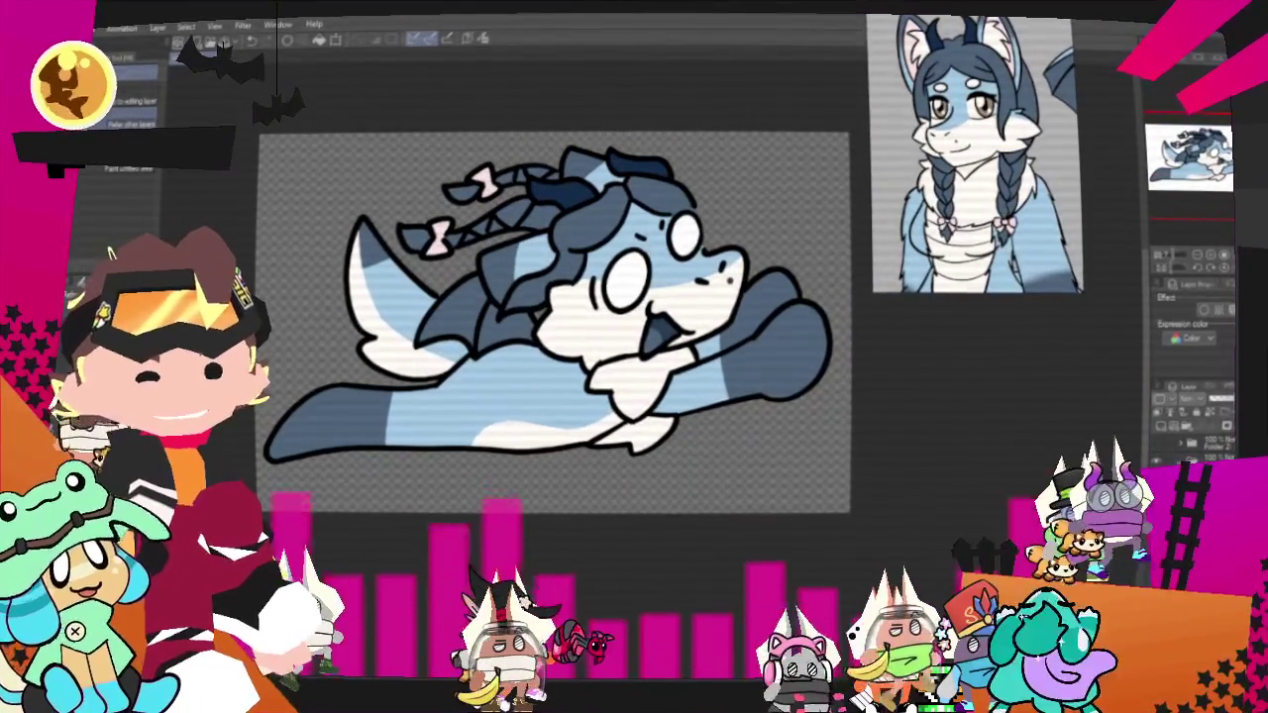
pyautogui.moveTo(149, 191)
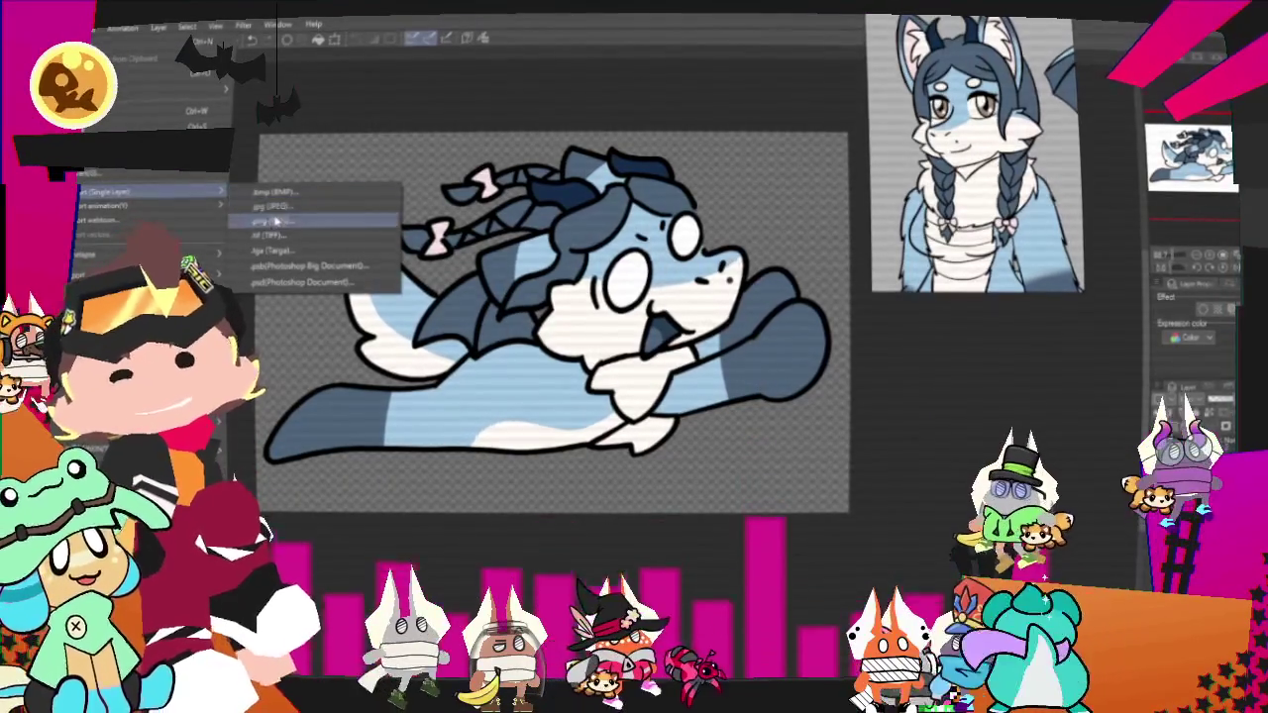
pyautogui.click(278, 219)
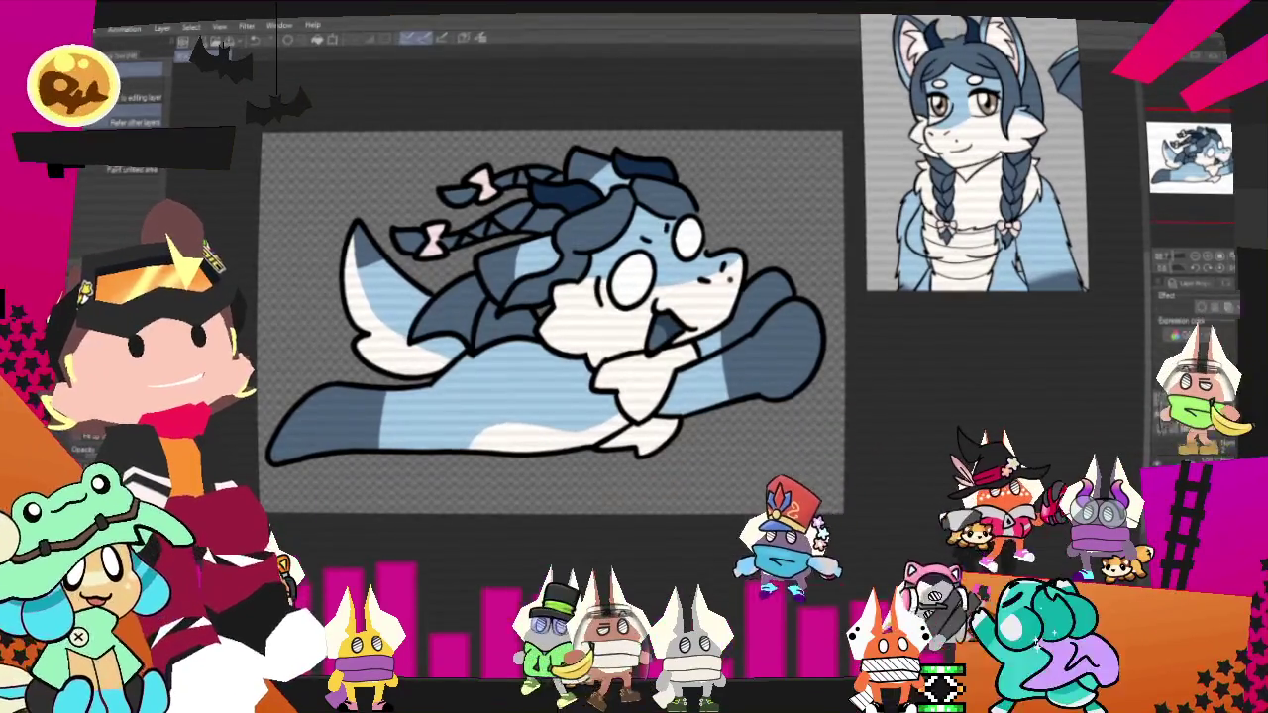
pyautogui.press('Return')
pyautogui.press('Return')
pyautogui.press('Return')
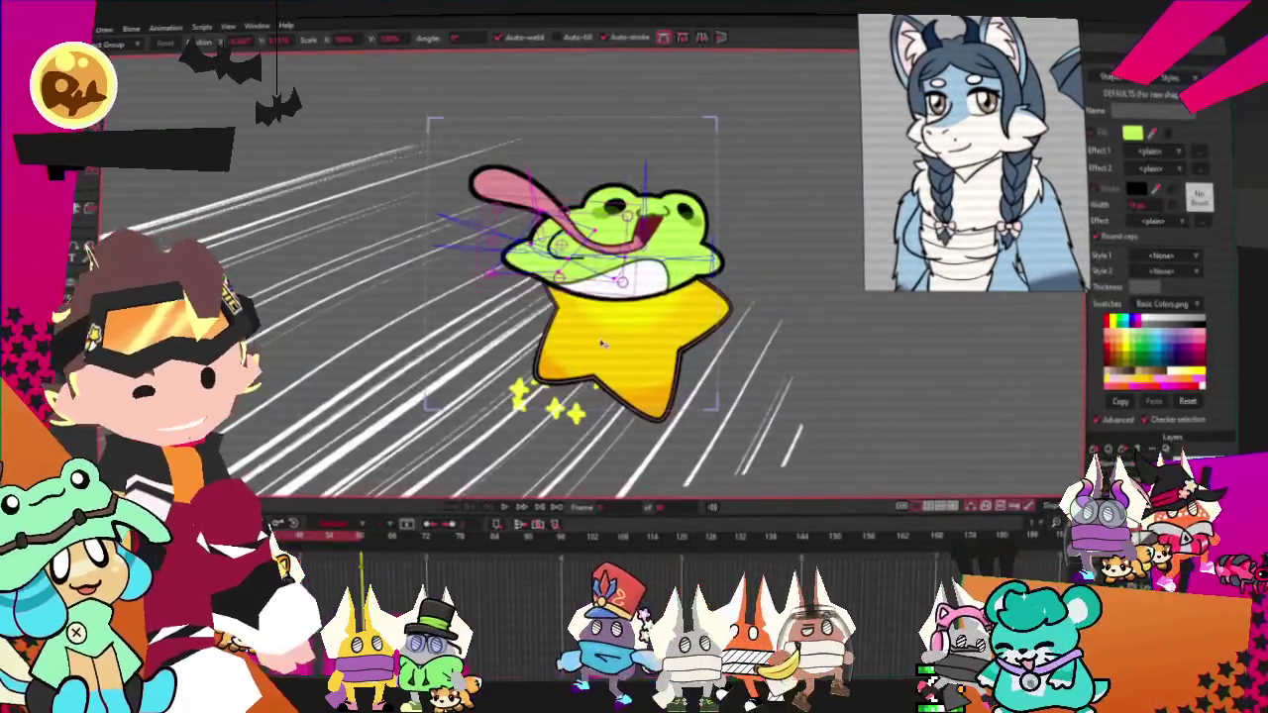
pyautogui.scroll(-2, 602, 344)
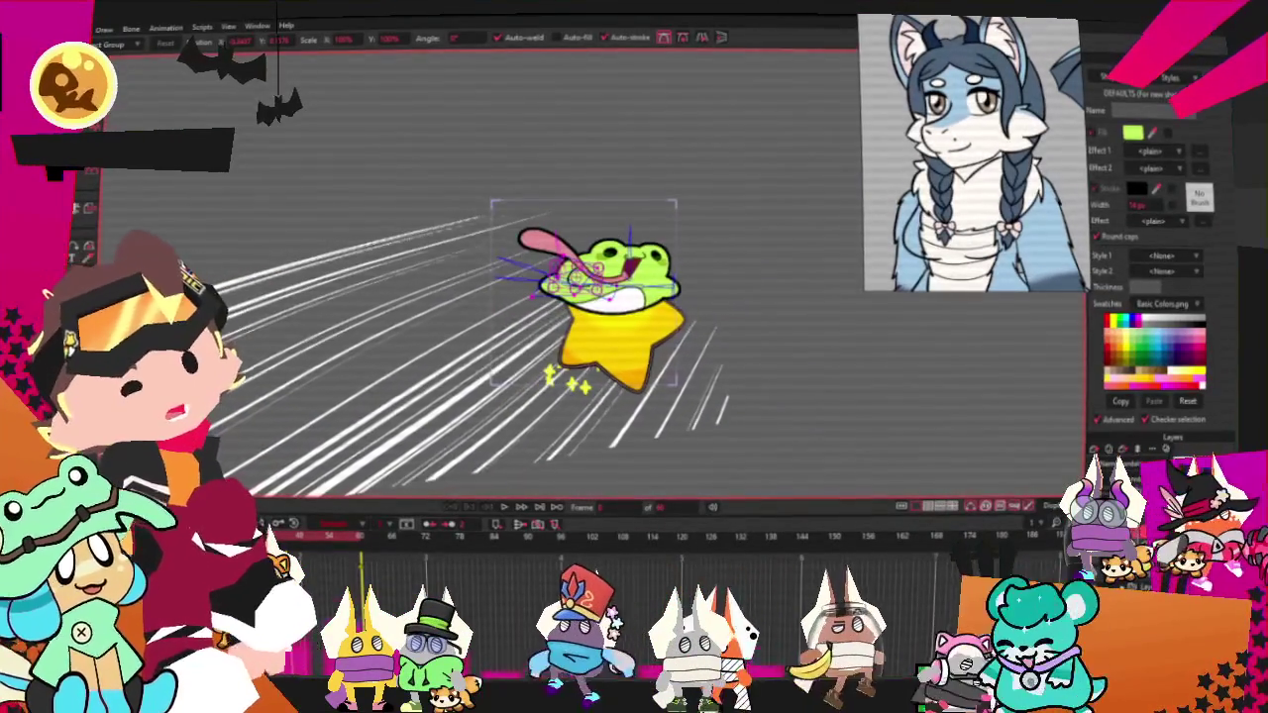
# Set the star-riding layer's source image to the exported dragon PNG in Layer Settings.
pyautogui.press('m')
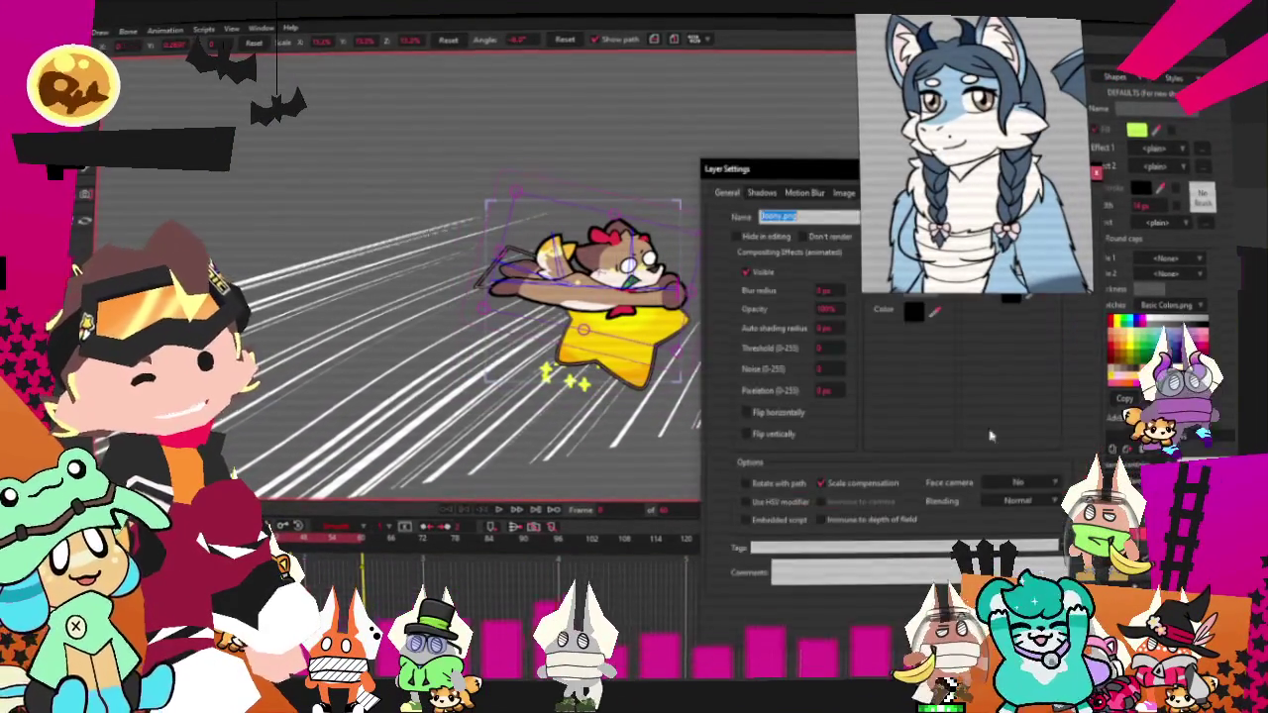
pyautogui.click(842, 193)
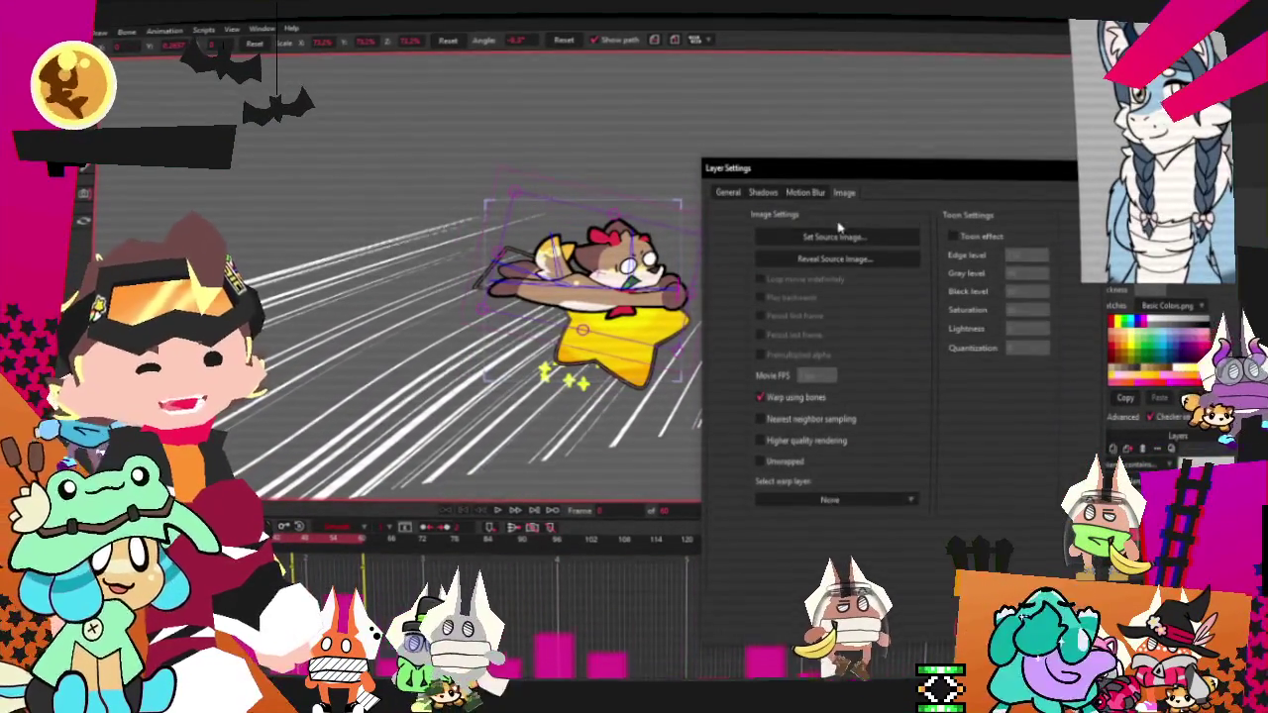
pyautogui.click(834, 236)
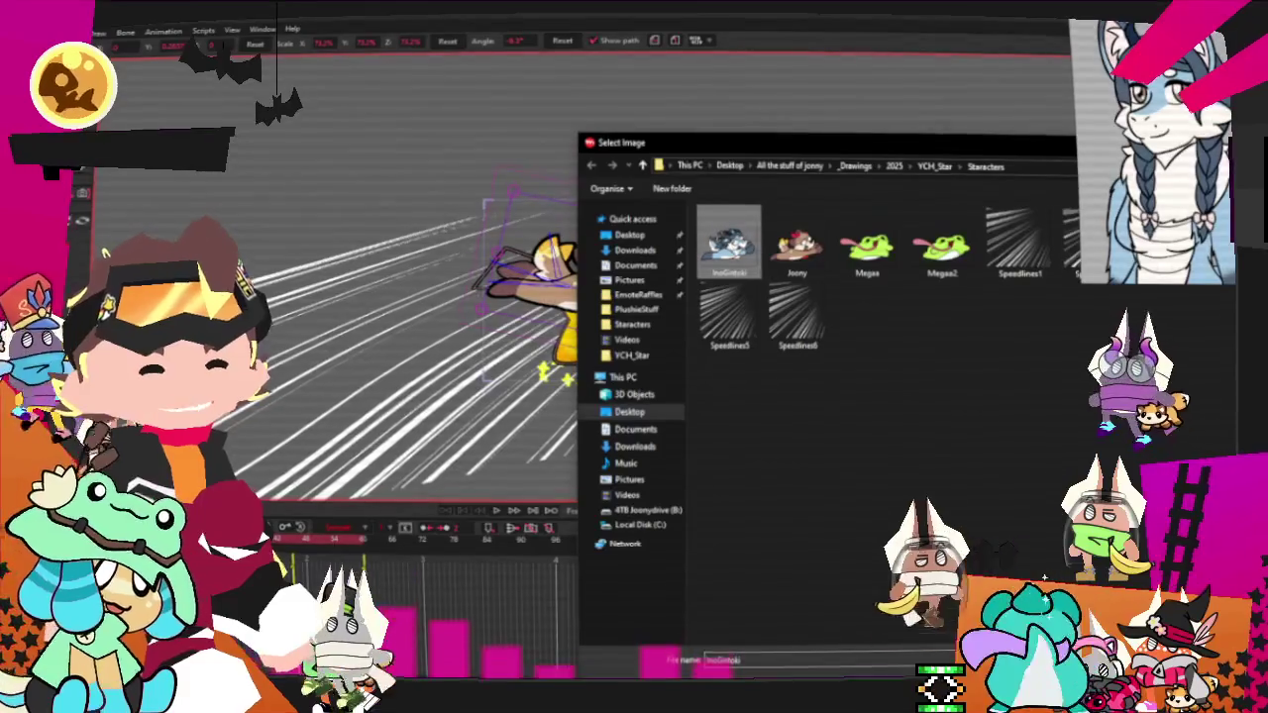
pyautogui.press('Return')
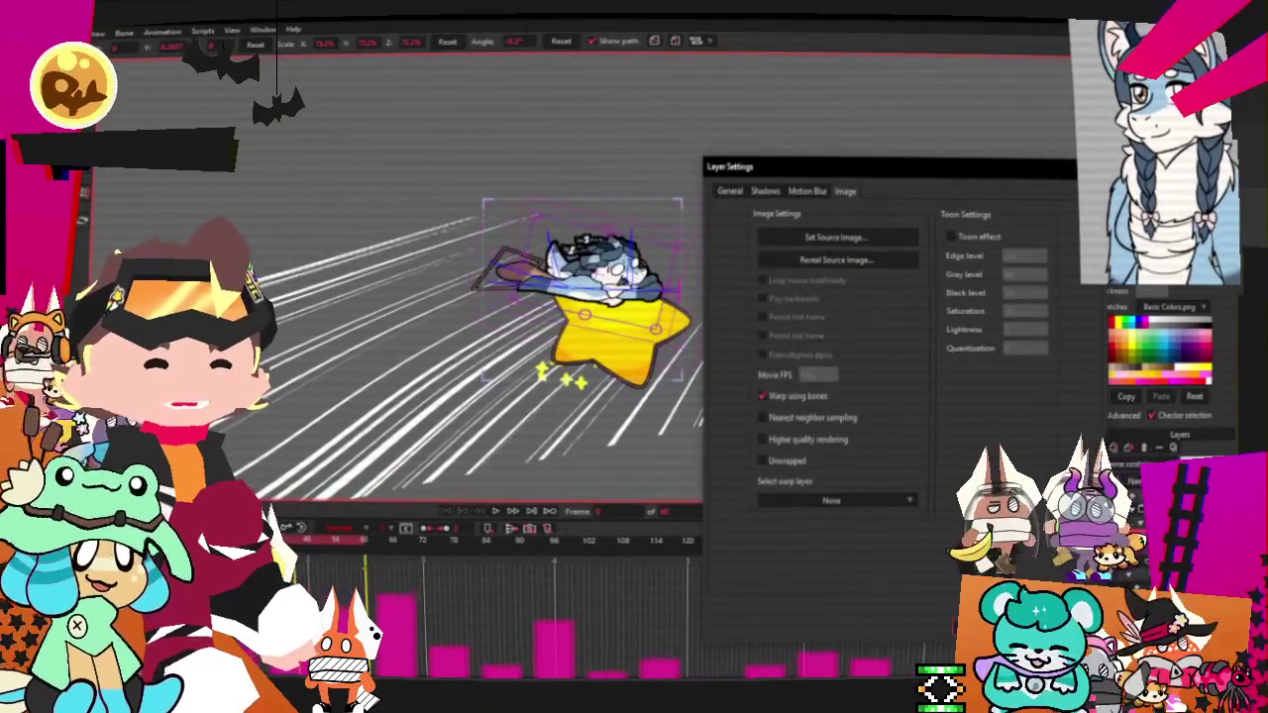
pyautogui.press('Return')
pyautogui.scroll(5, 595, 317)
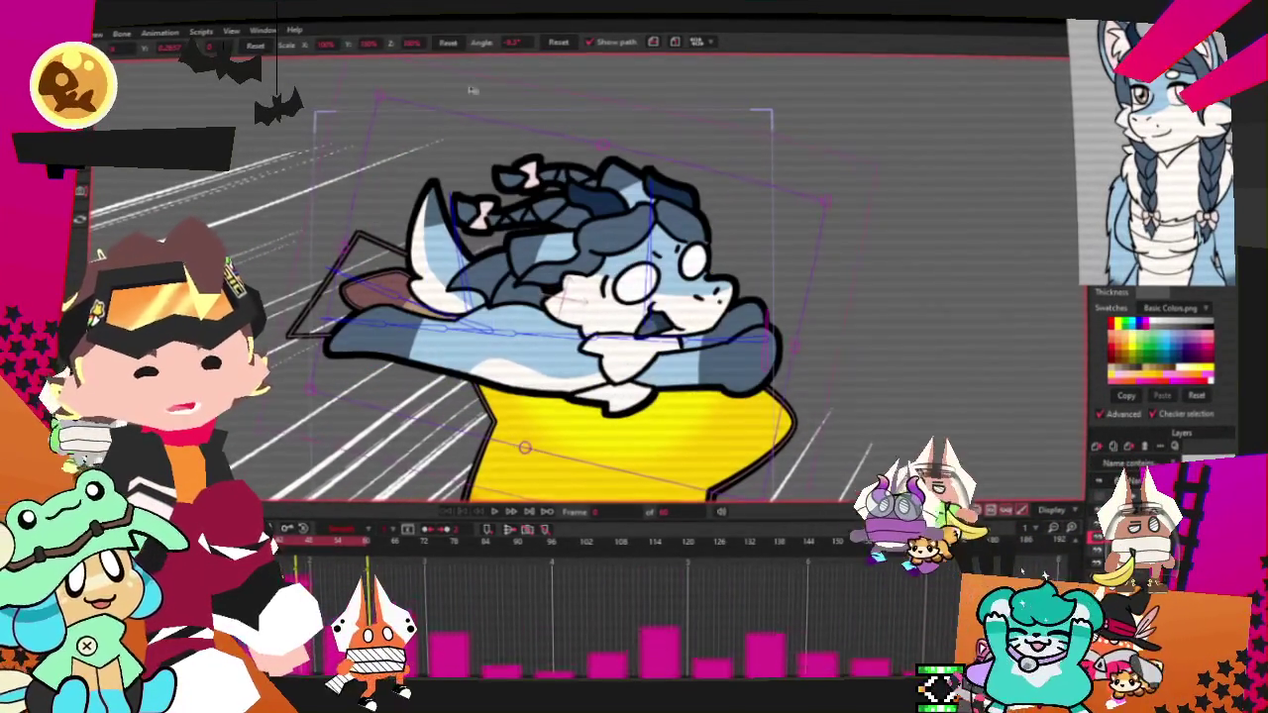
pyautogui.scroll(-2, 713, 406)
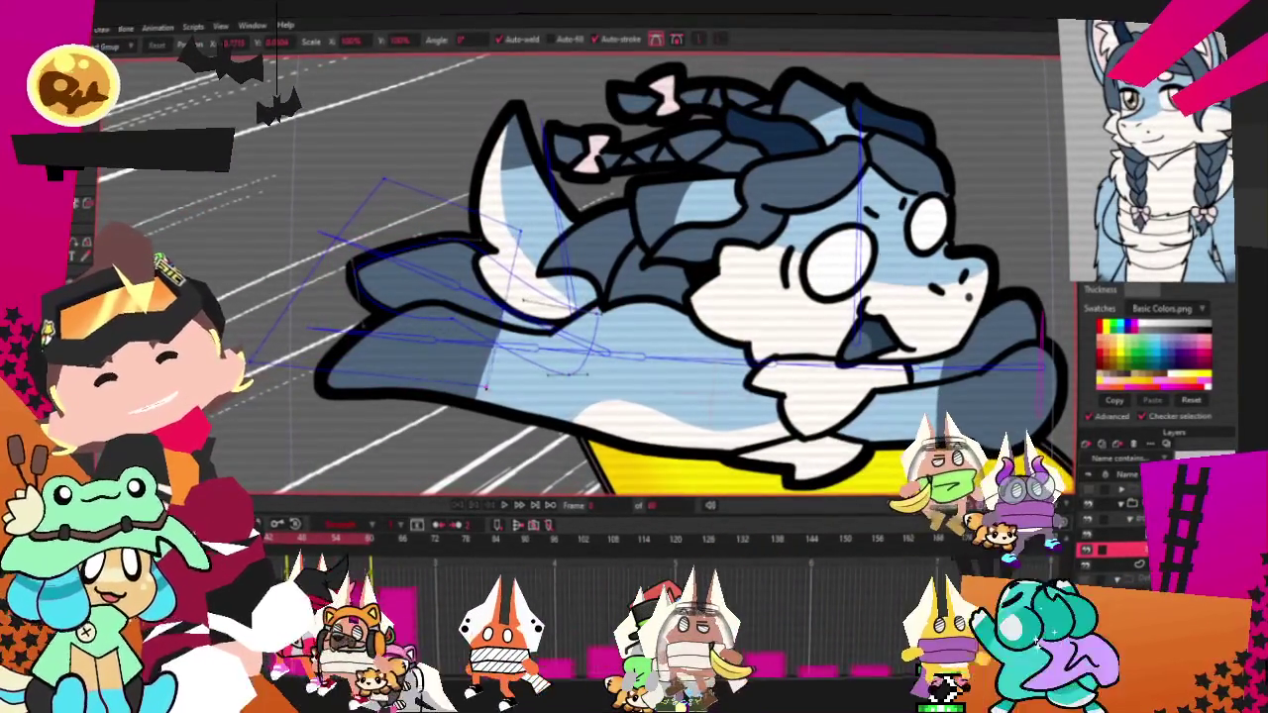
pyautogui.press('-')
pyautogui.press('-')
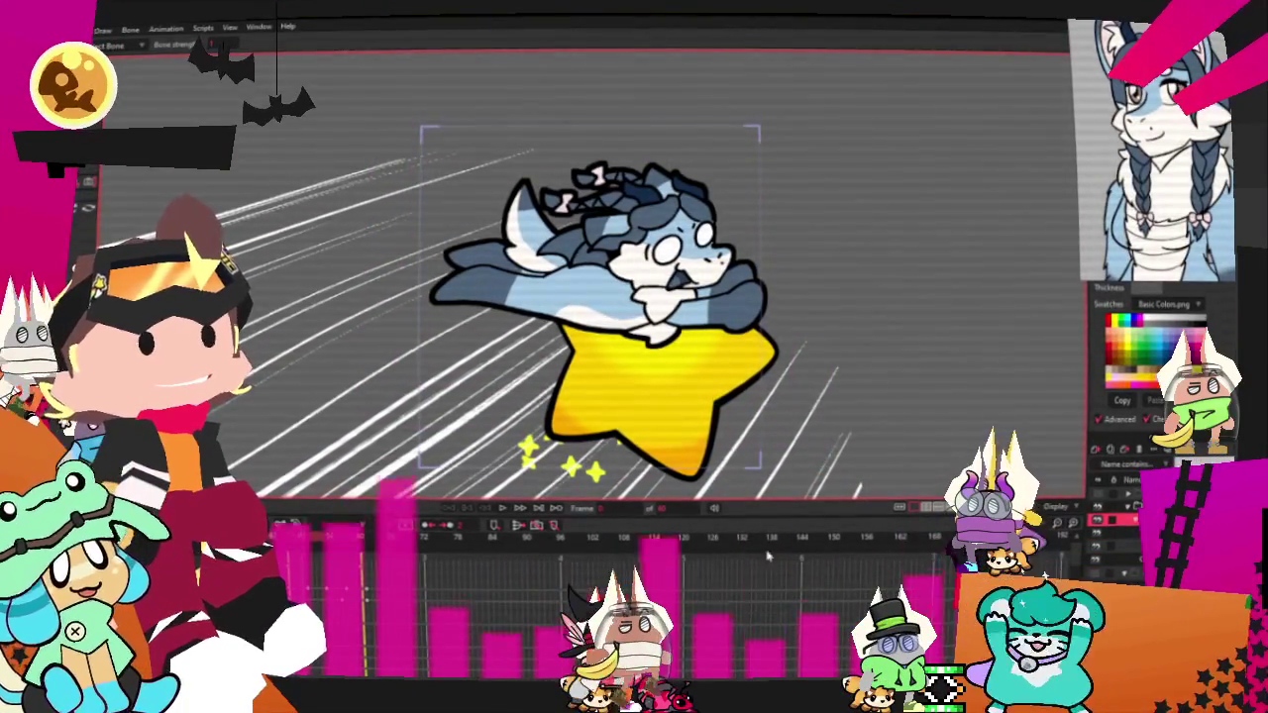
pyautogui.scroll(2, 675, 239)
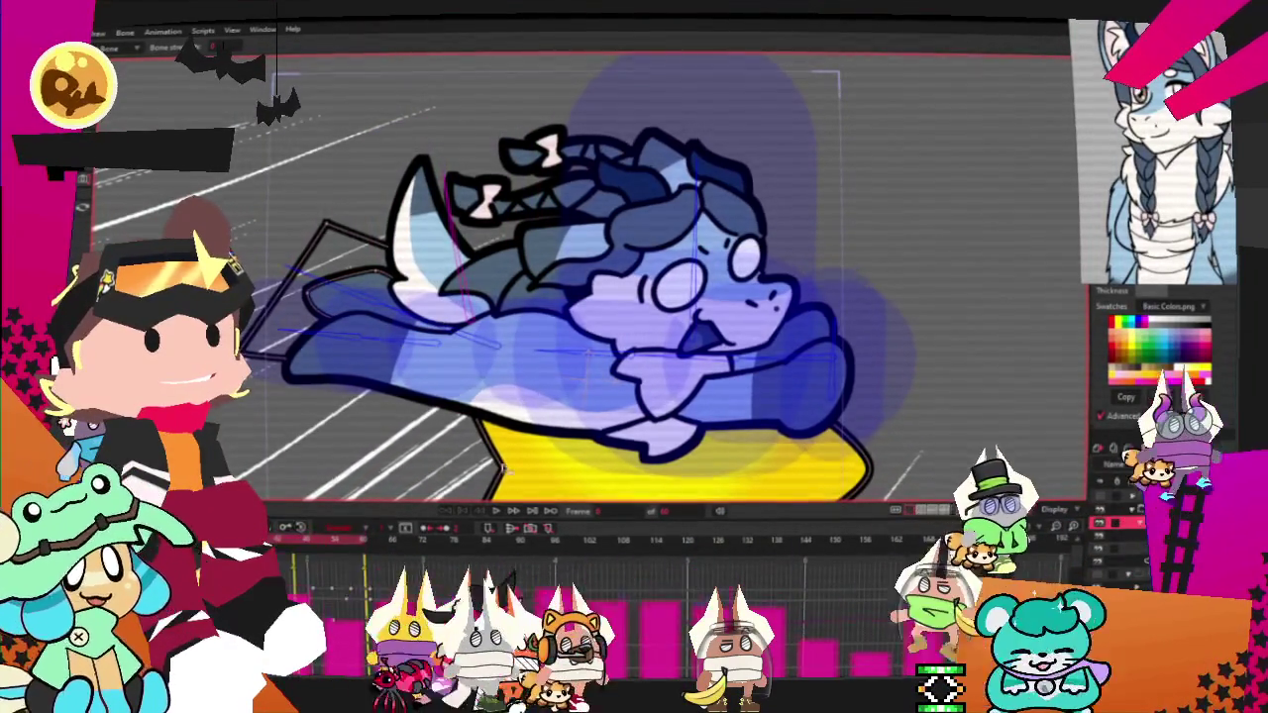
pyautogui.scroll(-2, 538, 340)
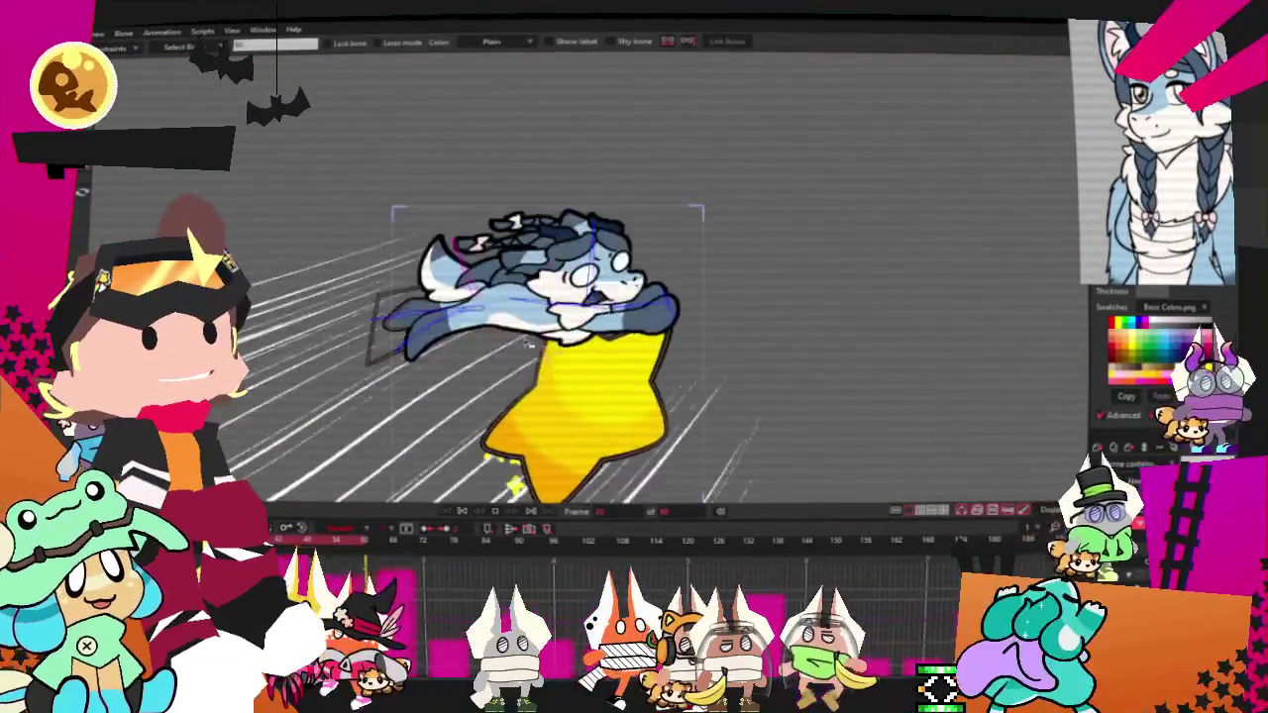
pyautogui.scroll(3, 537, 341)
pyautogui.scroll(-4, 538, 341)
pyautogui.scroll(1, 463, 308)
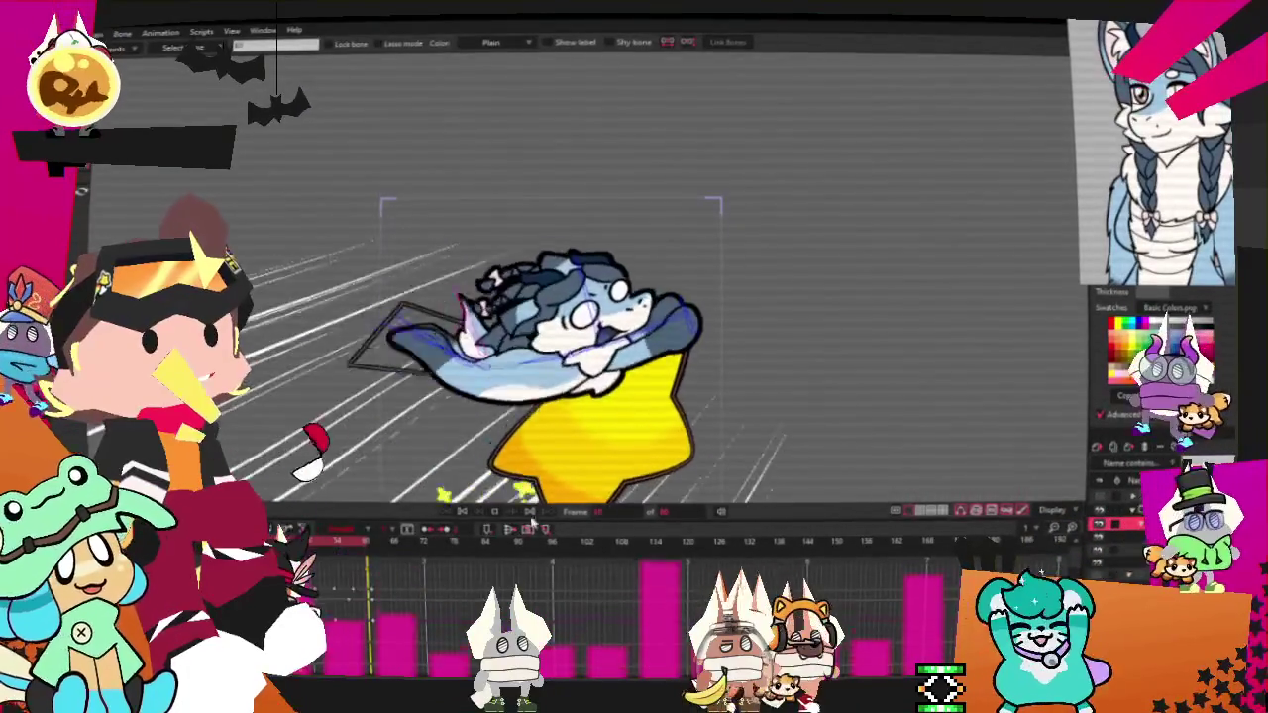
pyautogui.scroll(1, 464, 308)
pyautogui.scroll(1, 463, 308)
pyautogui.scroll(1, 463, 308)
pyautogui.scroll(1, 461, 302)
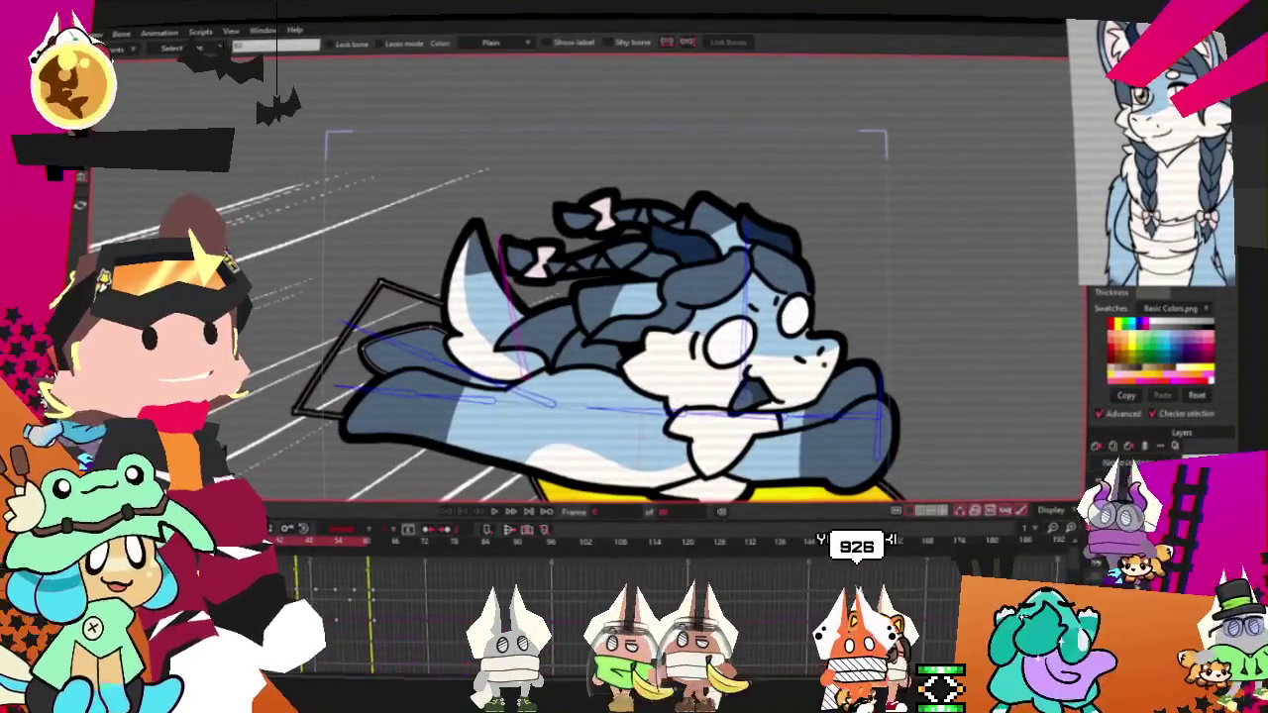
pyautogui.scroll(1, 460, 302)
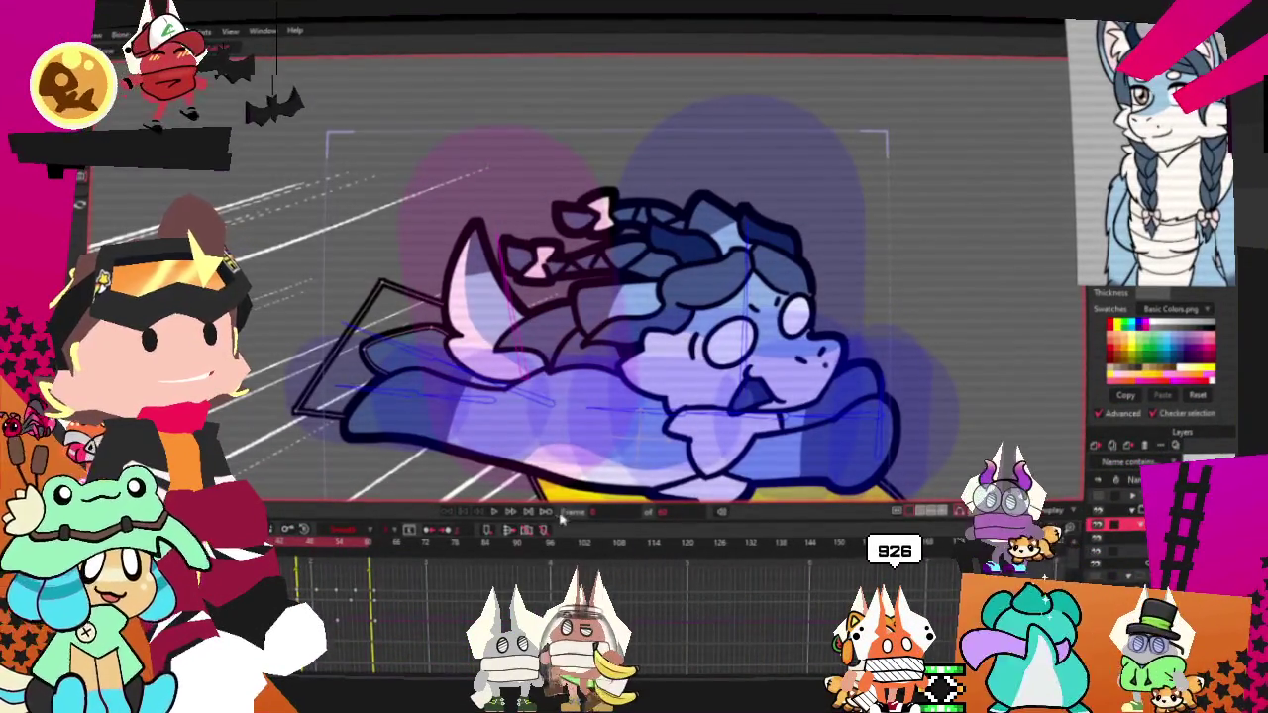
pyautogui.click(497, 512)
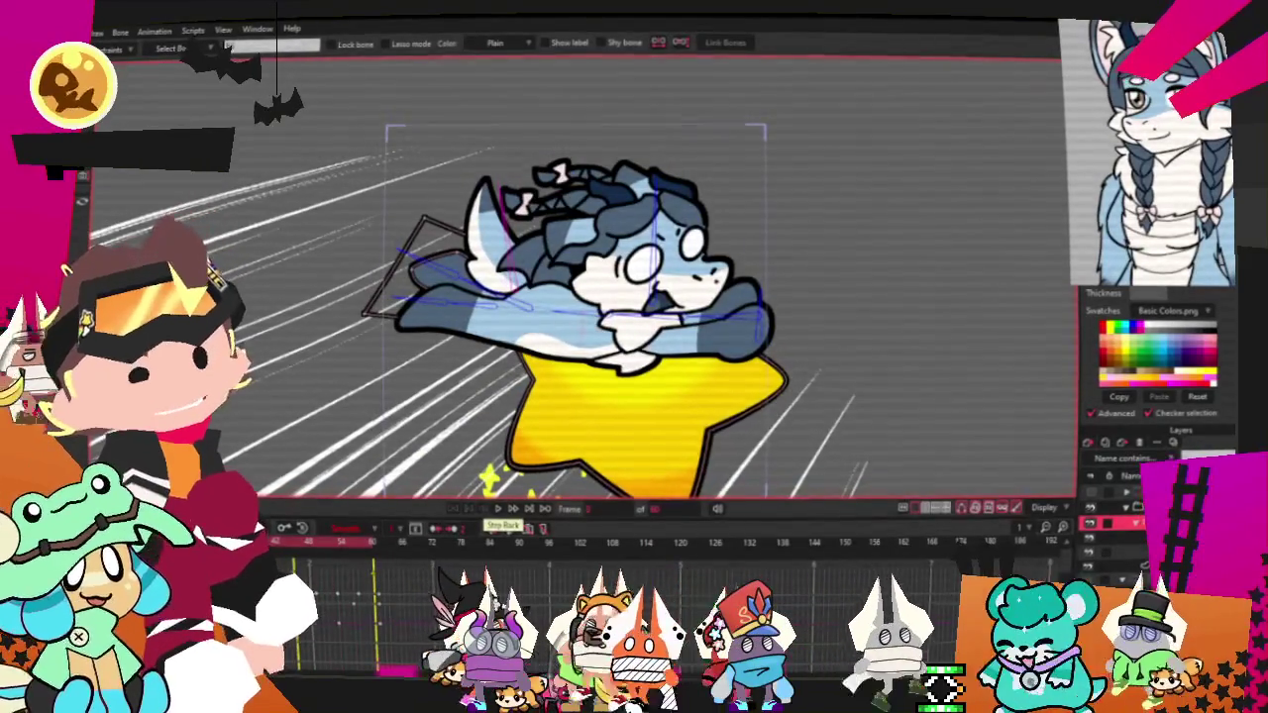
pyautogui.doubleClick(1119, 521)
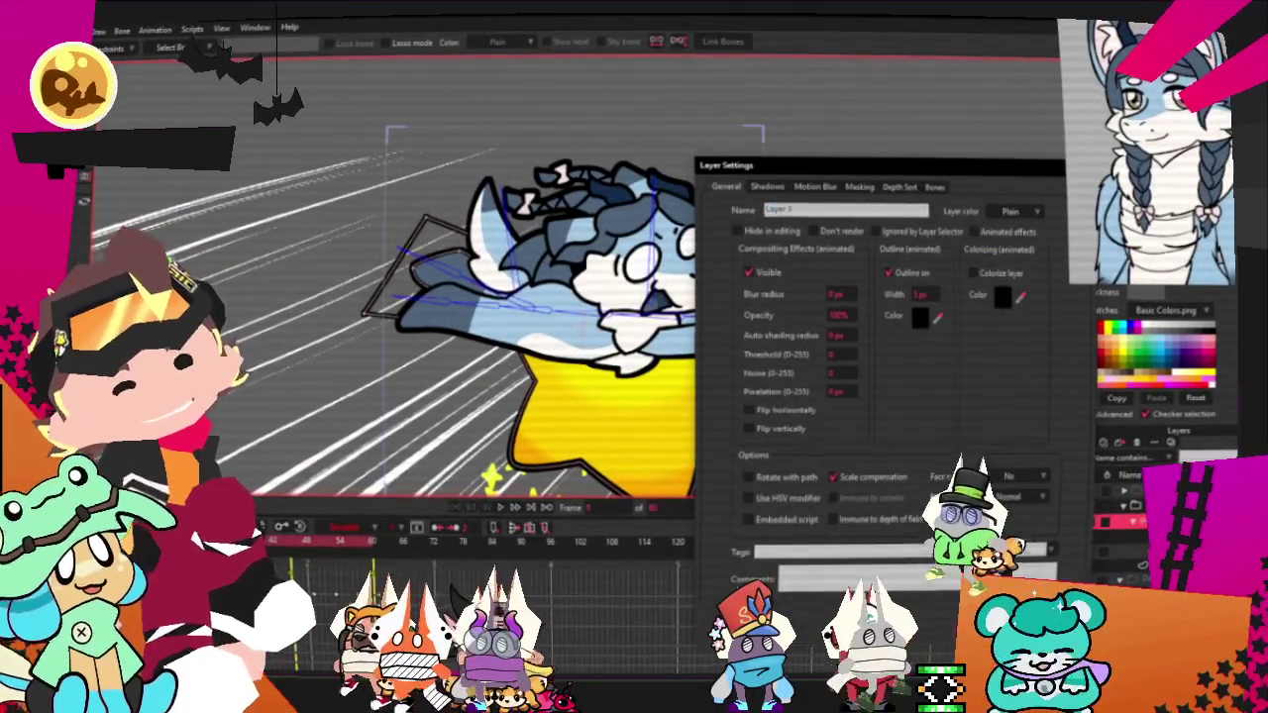
pyautogui.press('Return')
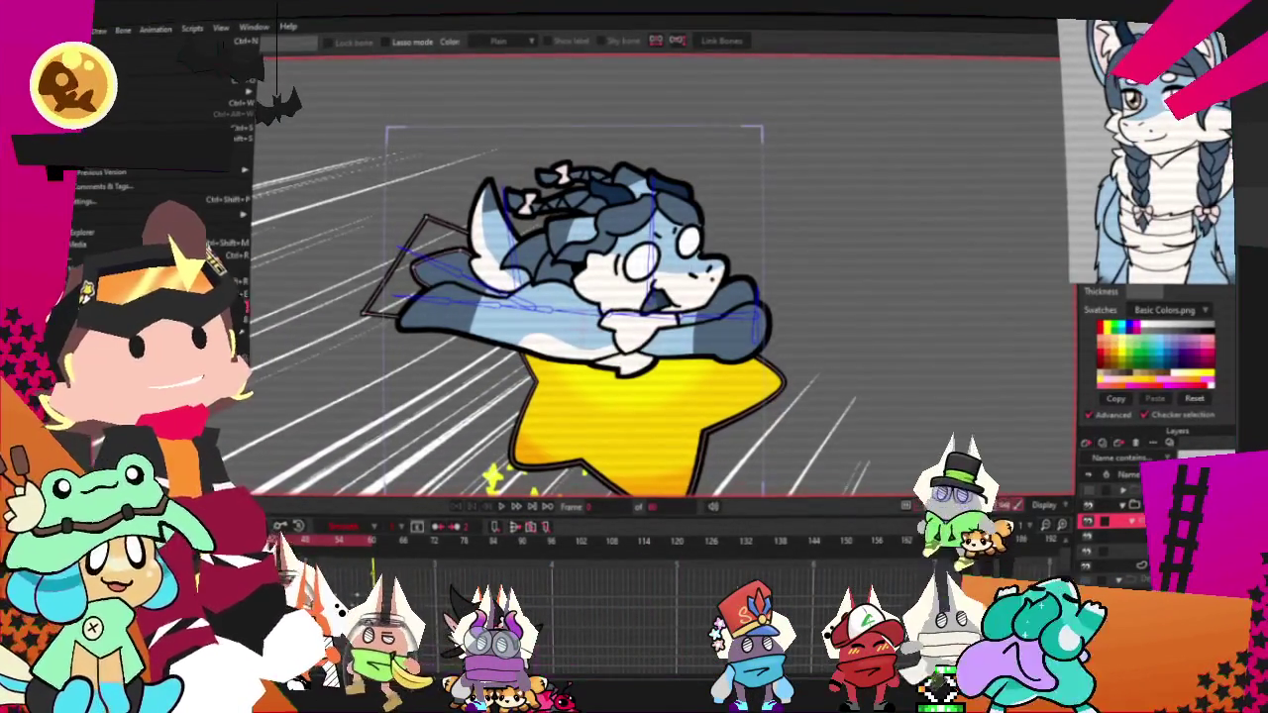
pyautogui.hotkey('ctrl', 'r')
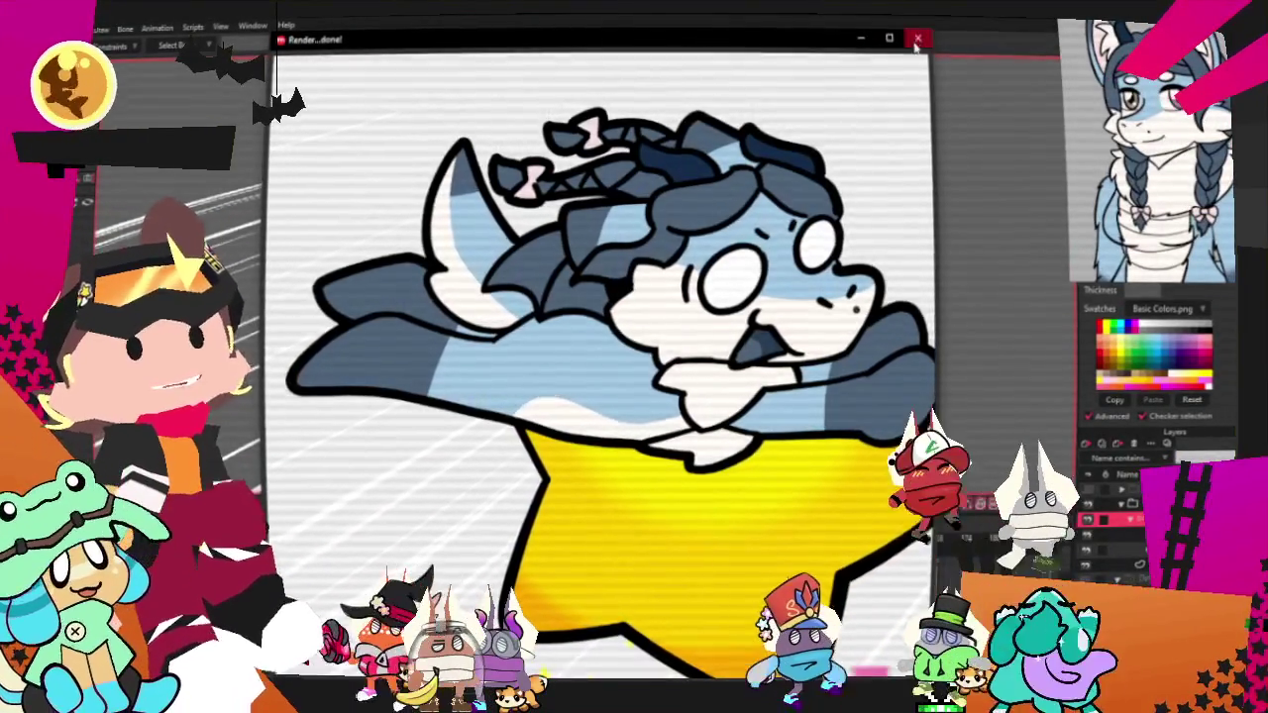
pyautogui.press('Escape')
pyautogui.hotkey('alt', 'f')
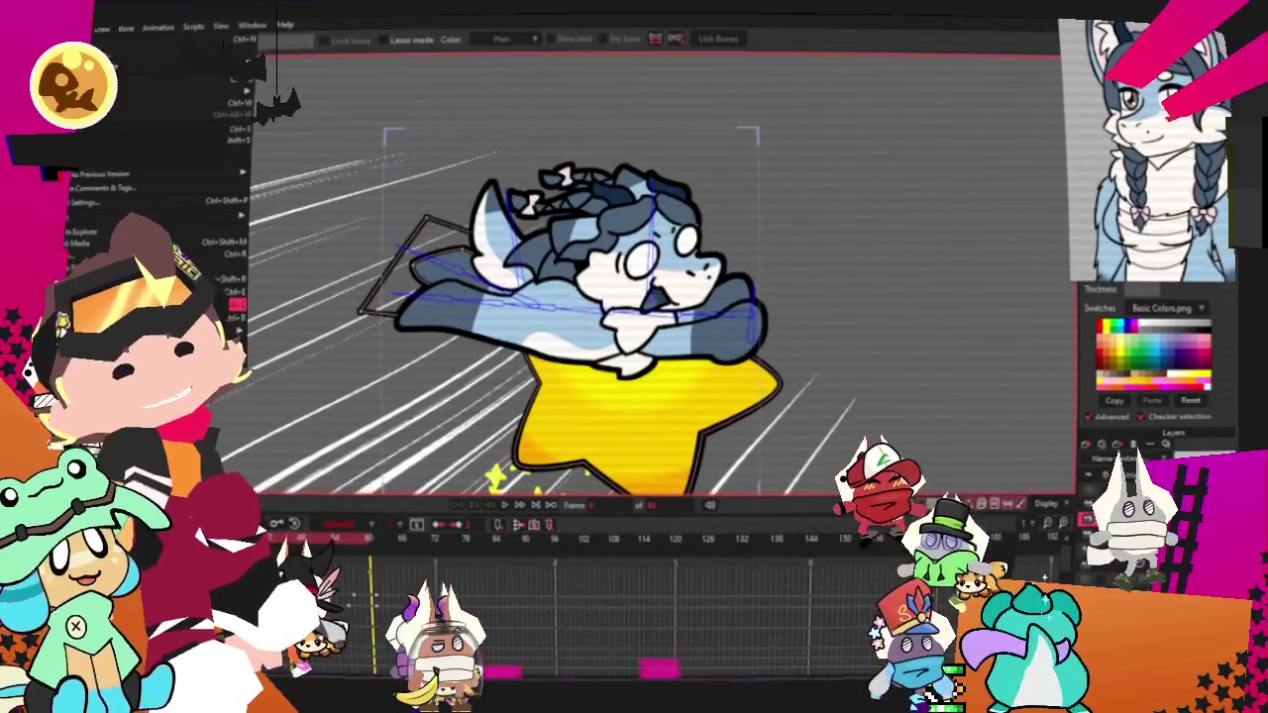
pyautogui.press('Escape')
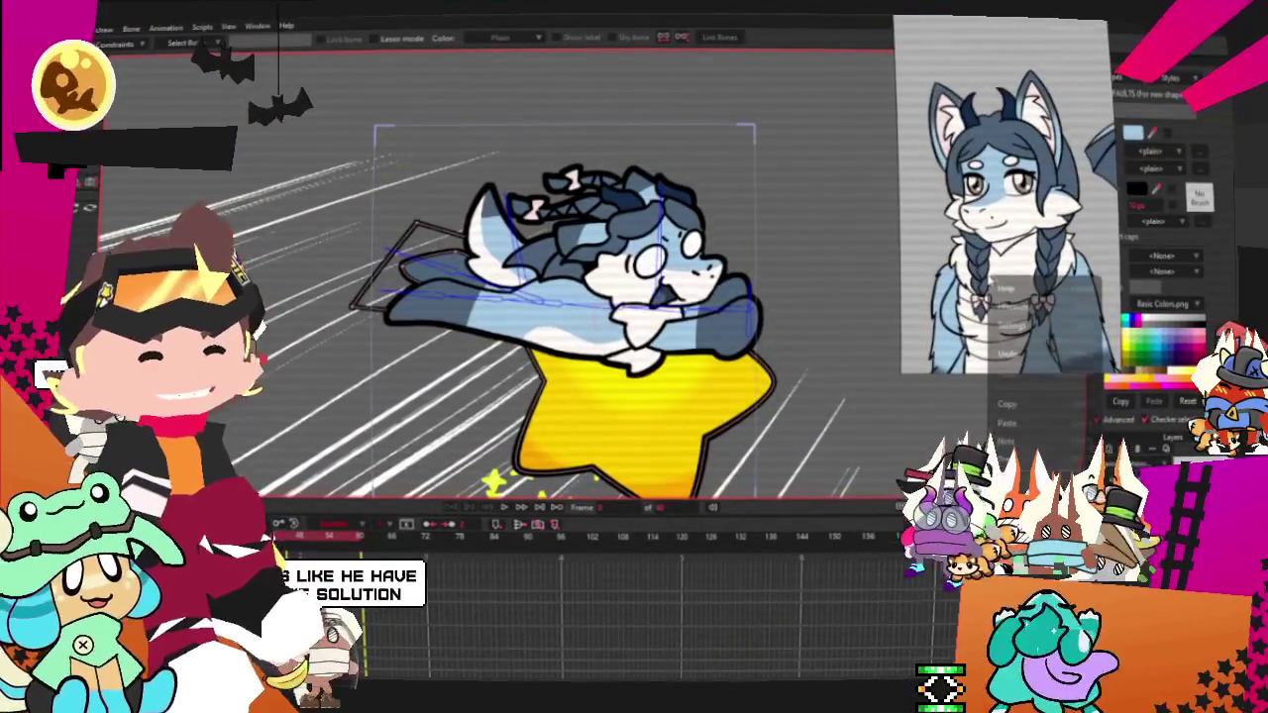
# Clear the reference panel and load the anime character reference picture into it.
pyautogui.press('Delete')
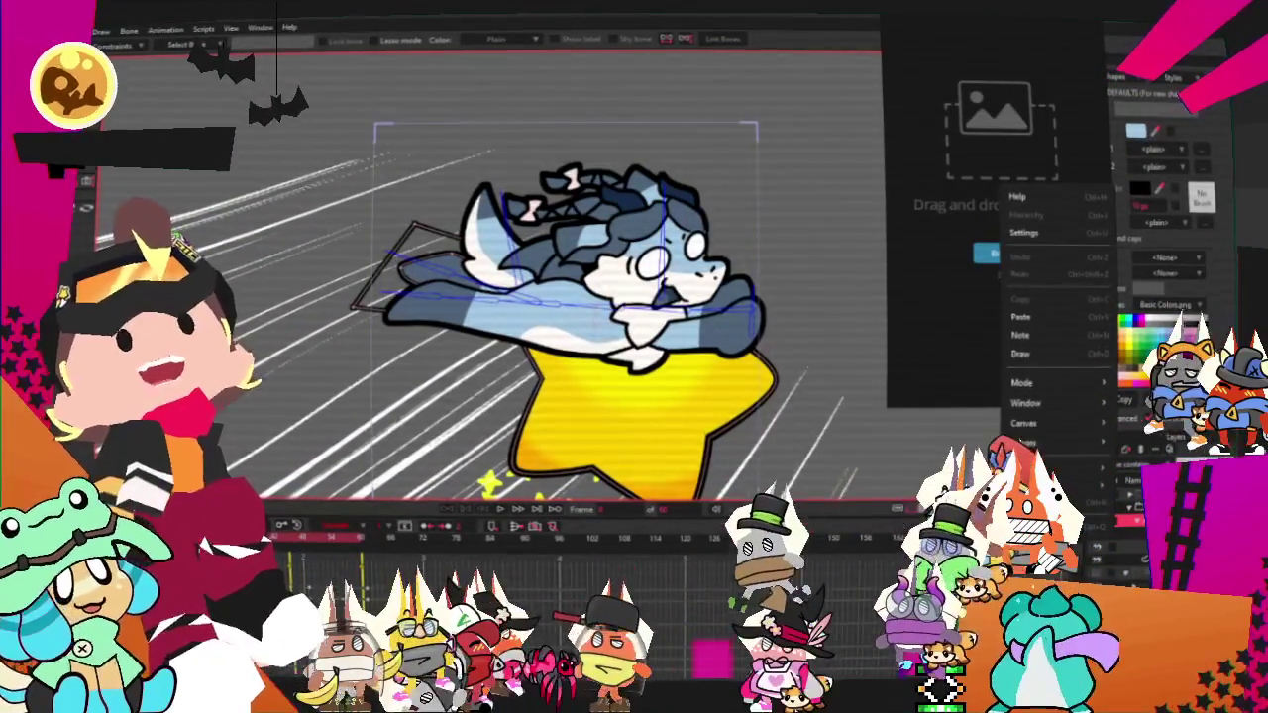
pyautogui.press('Escape')
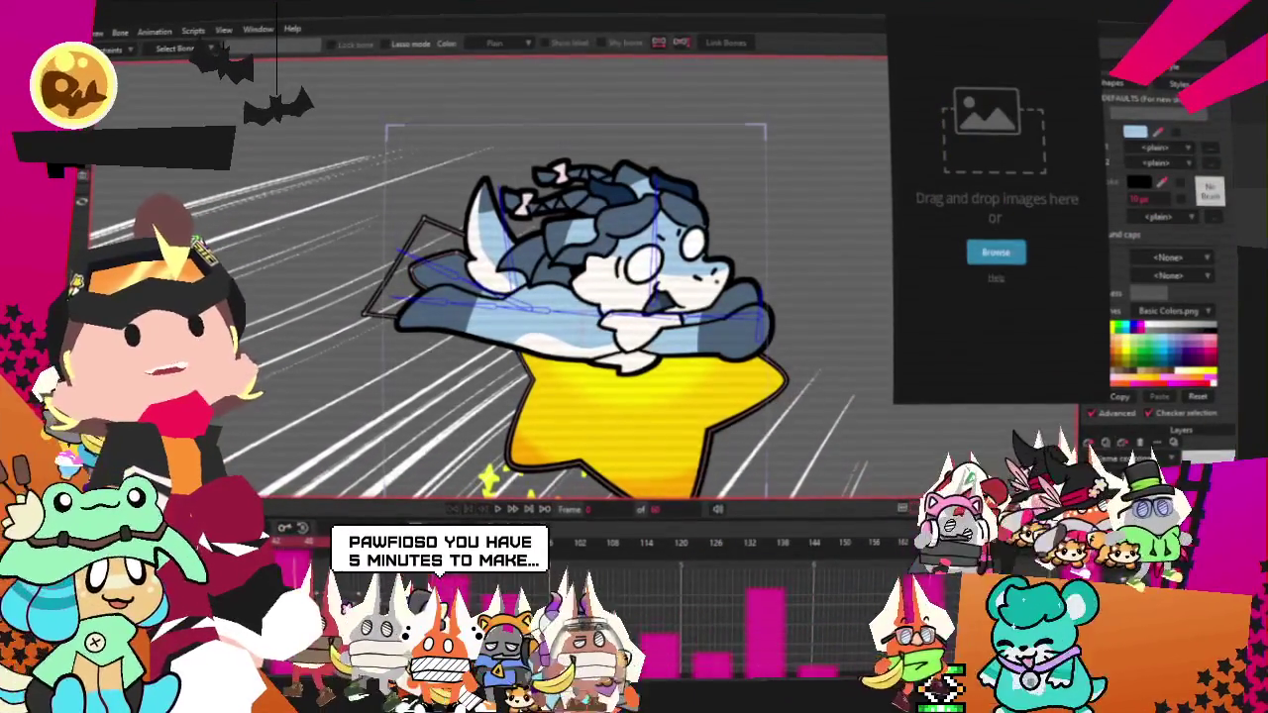
pyautogui.click(1014, 168)
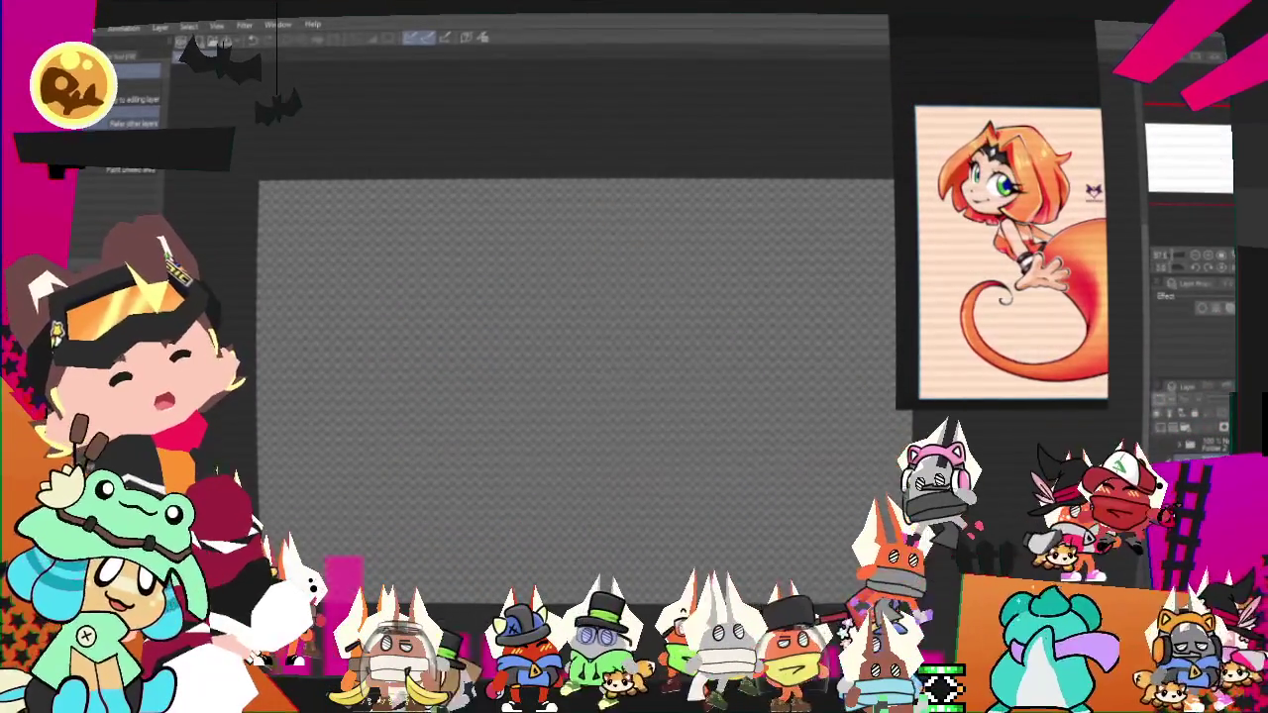
# Restore the blue dragon sketch and pencil strokes over the forehead and left side of the head.
pyautogui.hotkey('ctrl', 'z')
pyautogui.click(1196, 438)
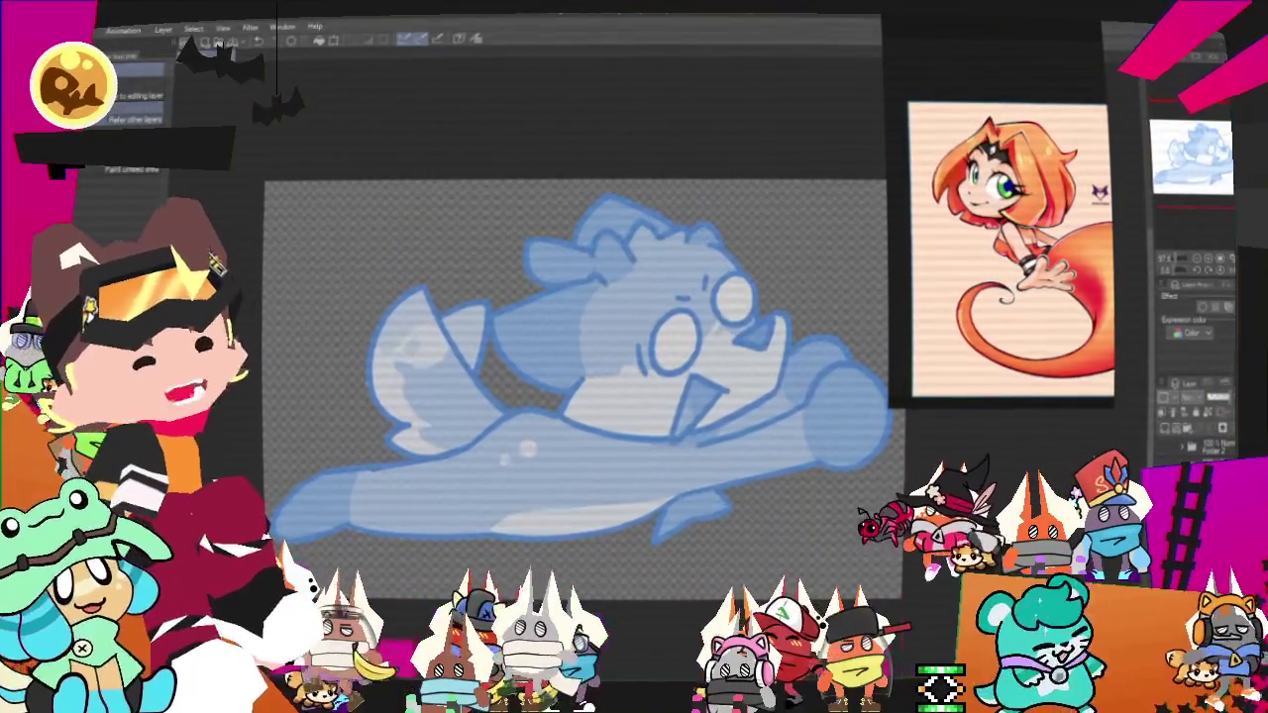
pyautogui.moveTo(797, 205); pyautogui.dragTo(787, 184)
pyautogui.press('p')
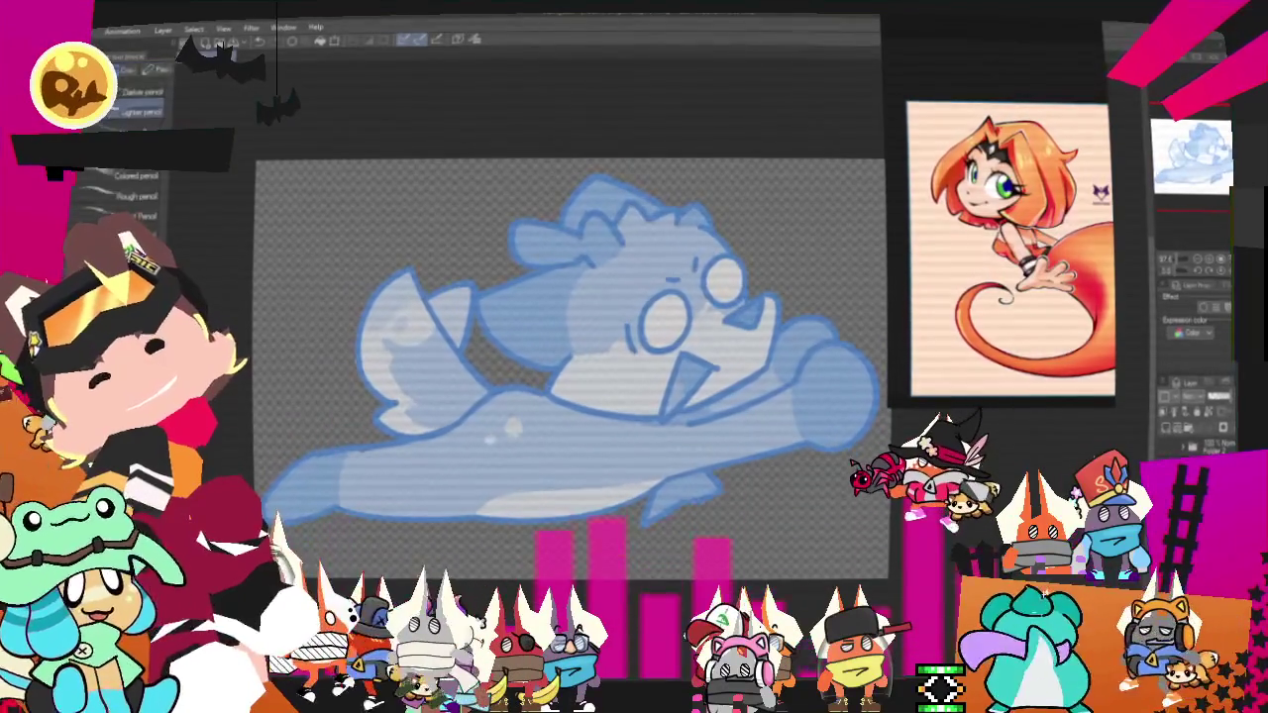
pyautogui.moveTo(564, 366); pyautogui.dragTo(555, 312)
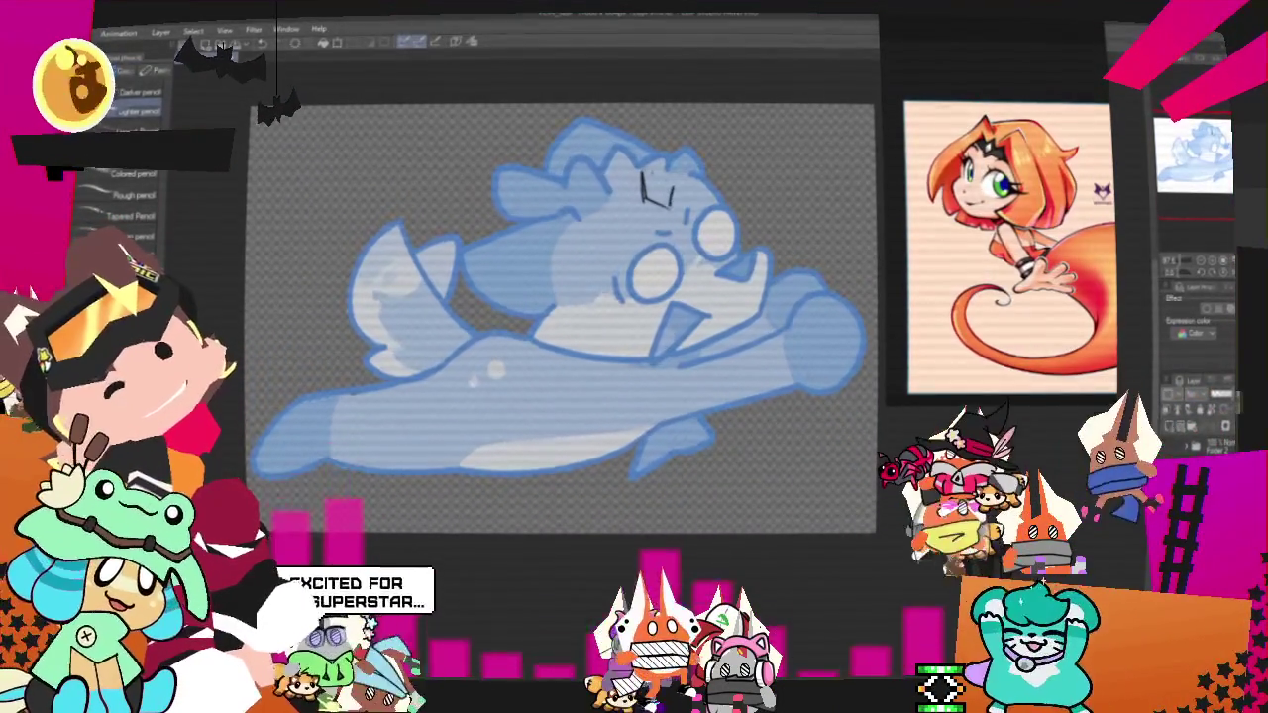
pyautogui.moveTo(644, 170); pyautogui.dragTo(671, 189)
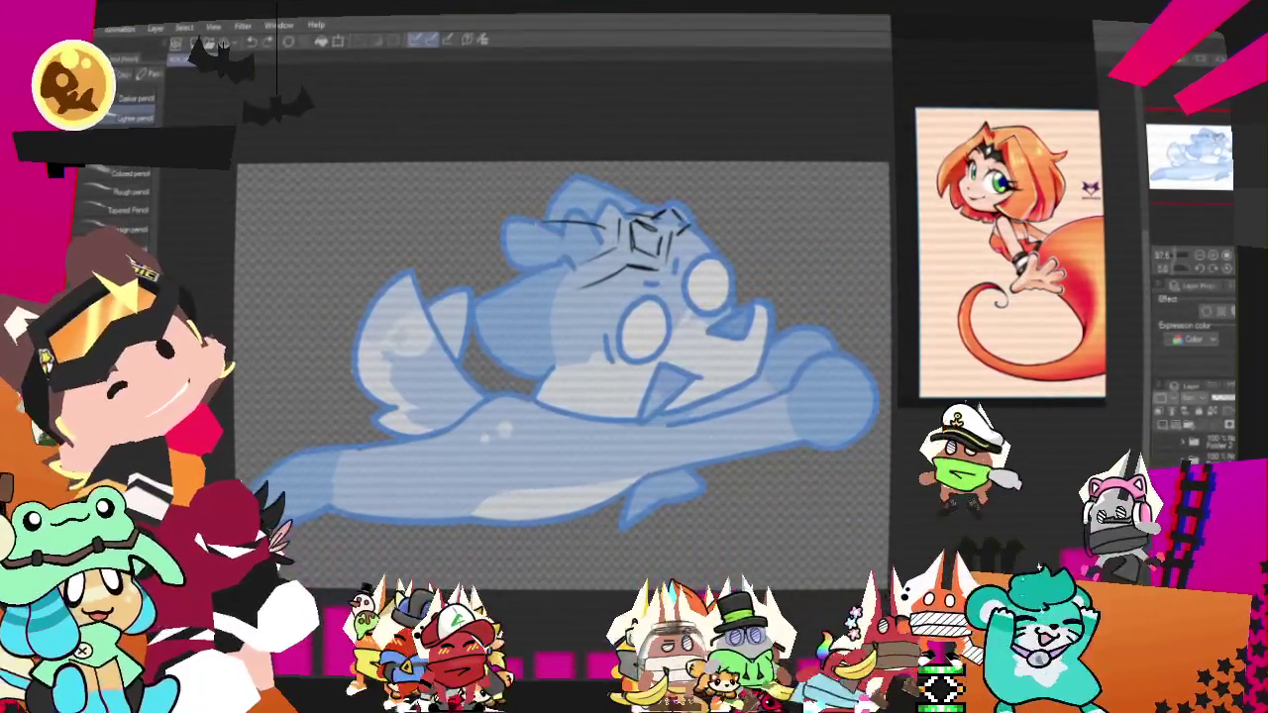
pyautogui.moveTo(537, 226)
pyautogui.mouseDown()
pyautogui.moveTo(481, 287)
pyautogui.moveTo(465, 386)
pyautogui.mouseUp()
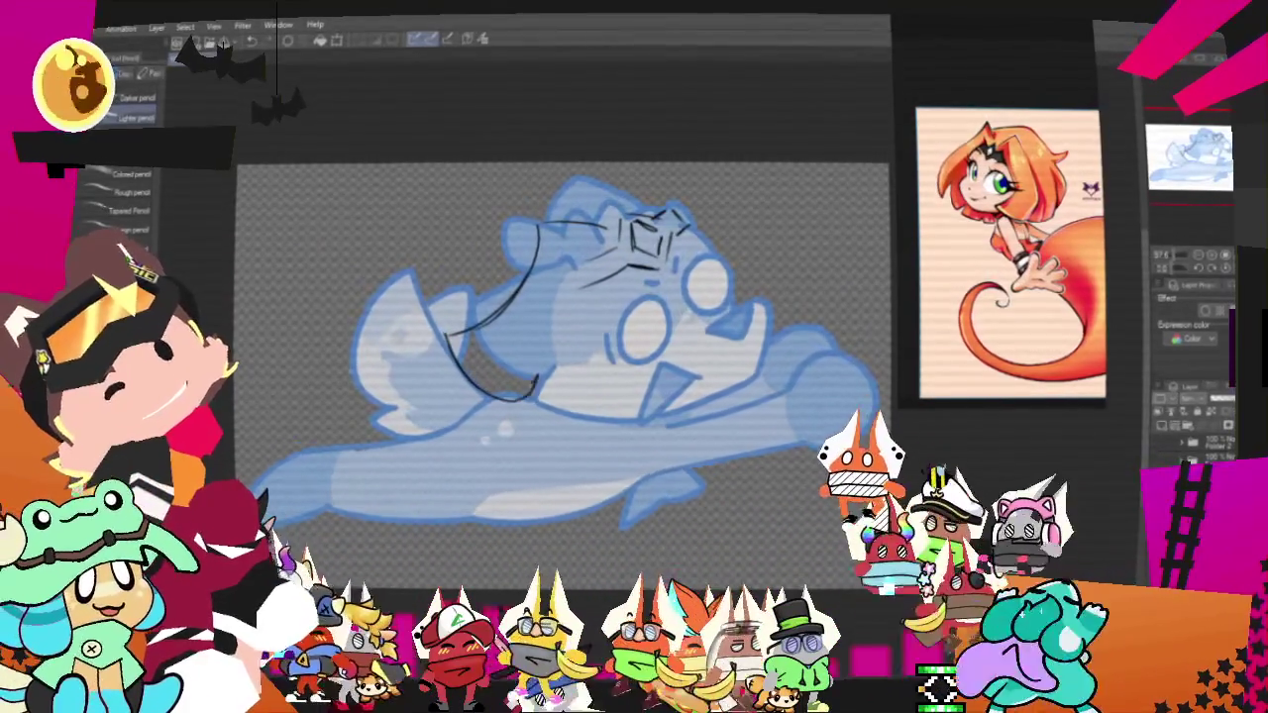
# Pencil in strokes for the face, jaw and top of the head, undoing one misplaced head stroke.
pyautogui.moveTo(545, 368); pyautogui.dragTo(541, 394)
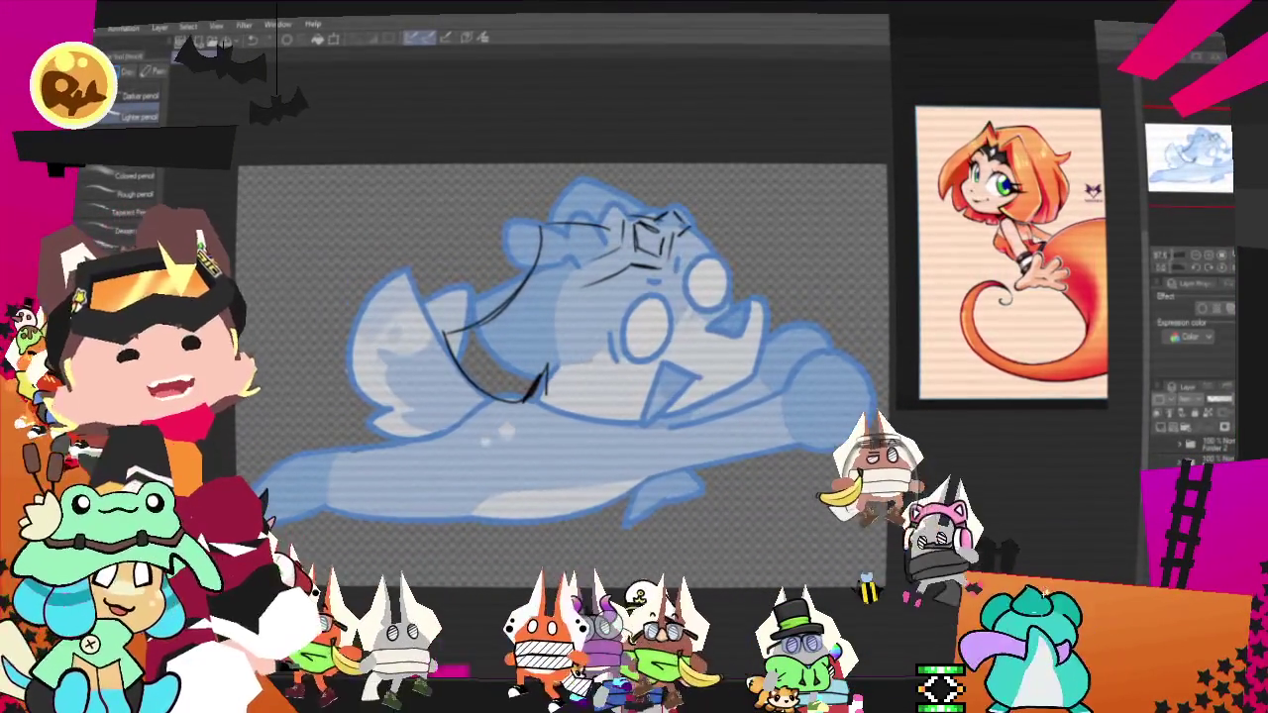
pyautogui.moveTo(587, 277); pyautogui.dragTo(547, 400)
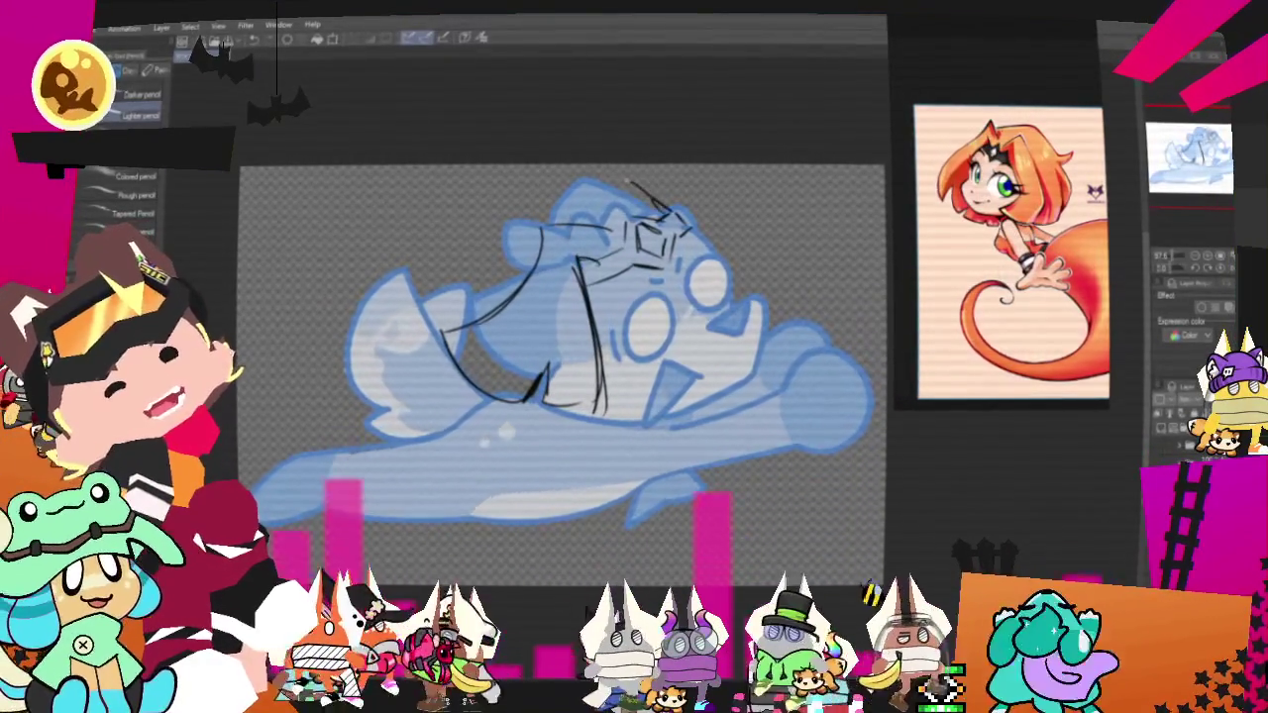
pyautogui.moveTo(654, 195); pyautogui.dragTo(754, 181)
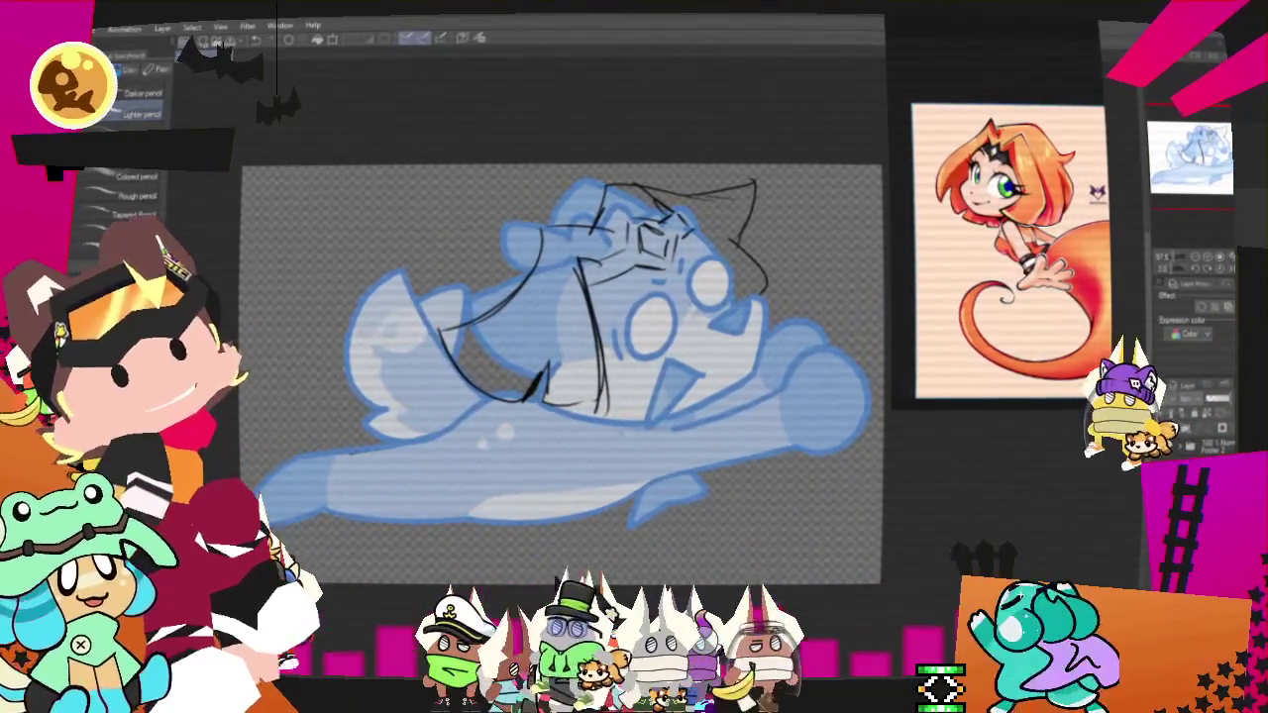
pyautogui.hotkey('ctrl', 'z')
pyautogui.hotkey('ctrl', 'z')
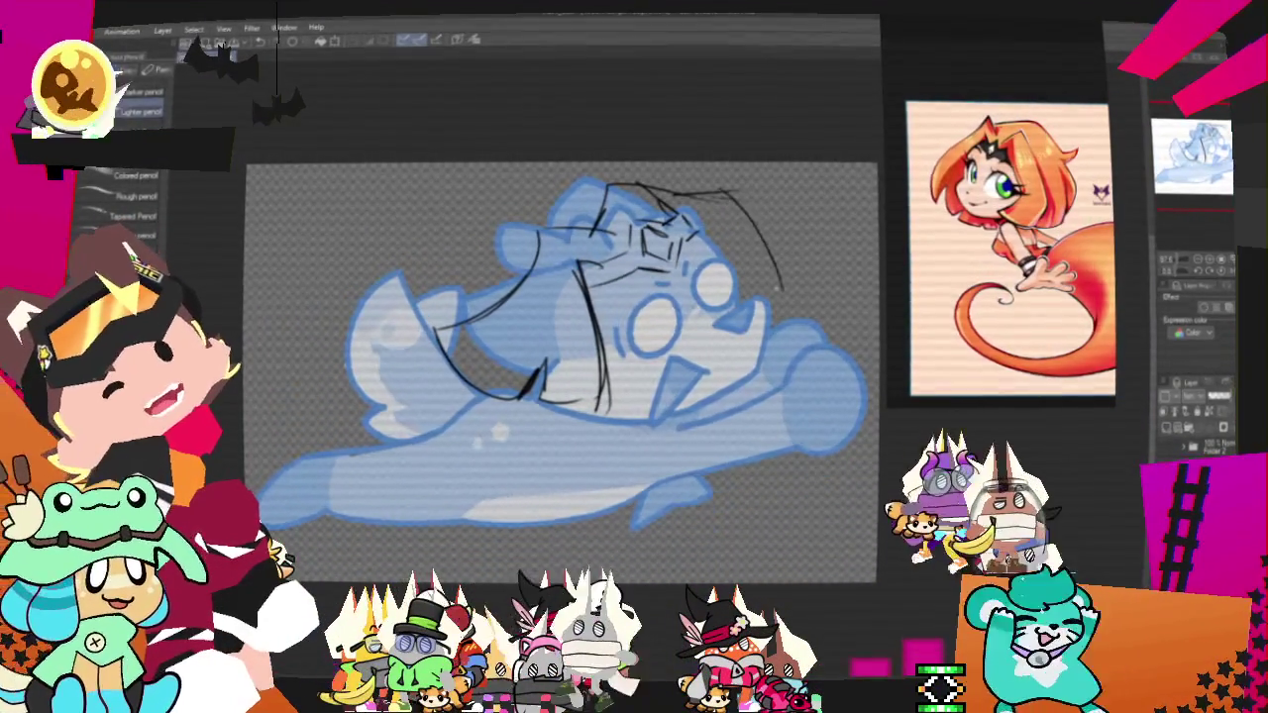
pyautogui.moveTo(745, 302); pyautogui.dragTo(782, 280)
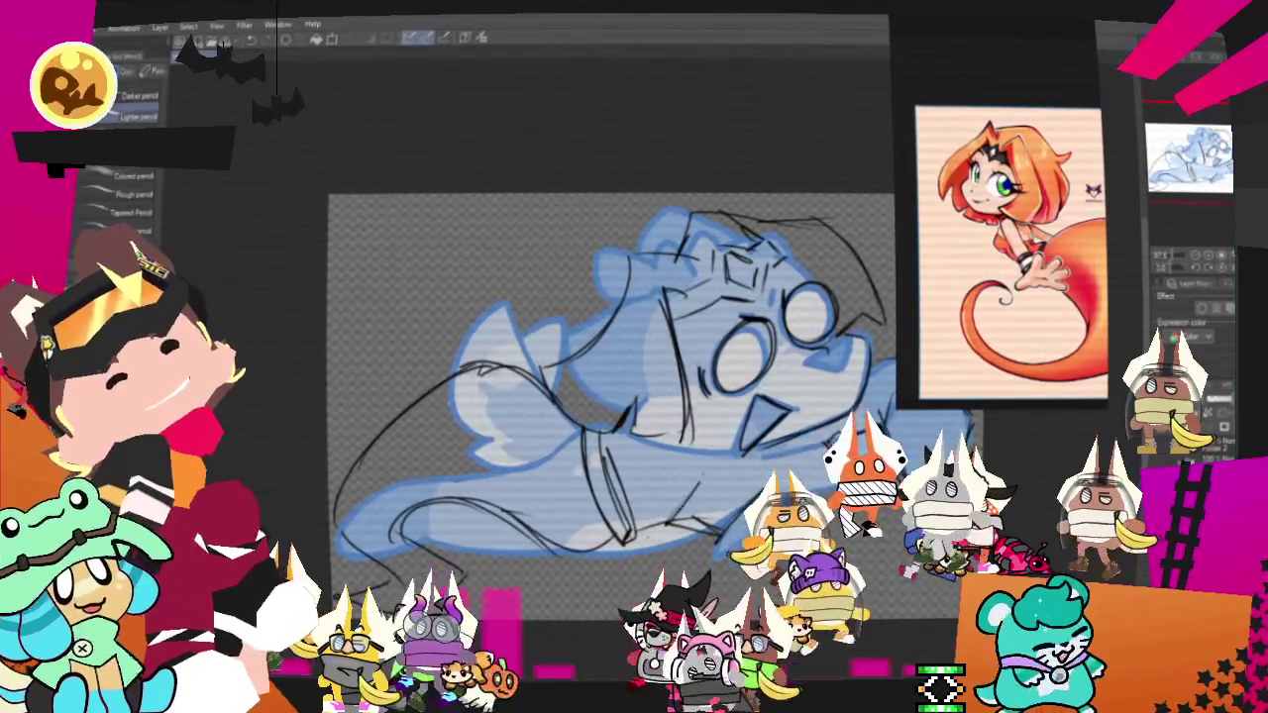
# Redraw a couple of sketch strokes at the top of the dragon's hair.
pyautogui.moveTo(614, 396); pyautogui.dragTo(456, 401)
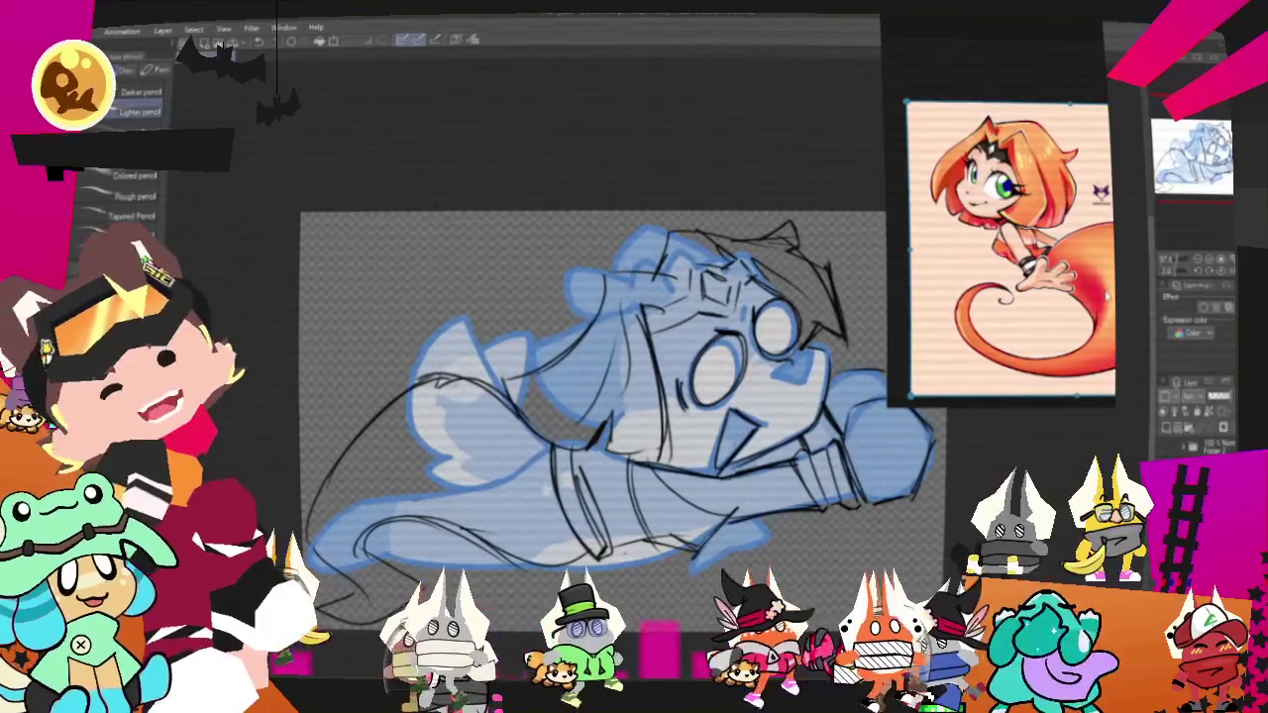
pyautogui.moveTo(594, 396); pyautogui.dragTo(530, 386)
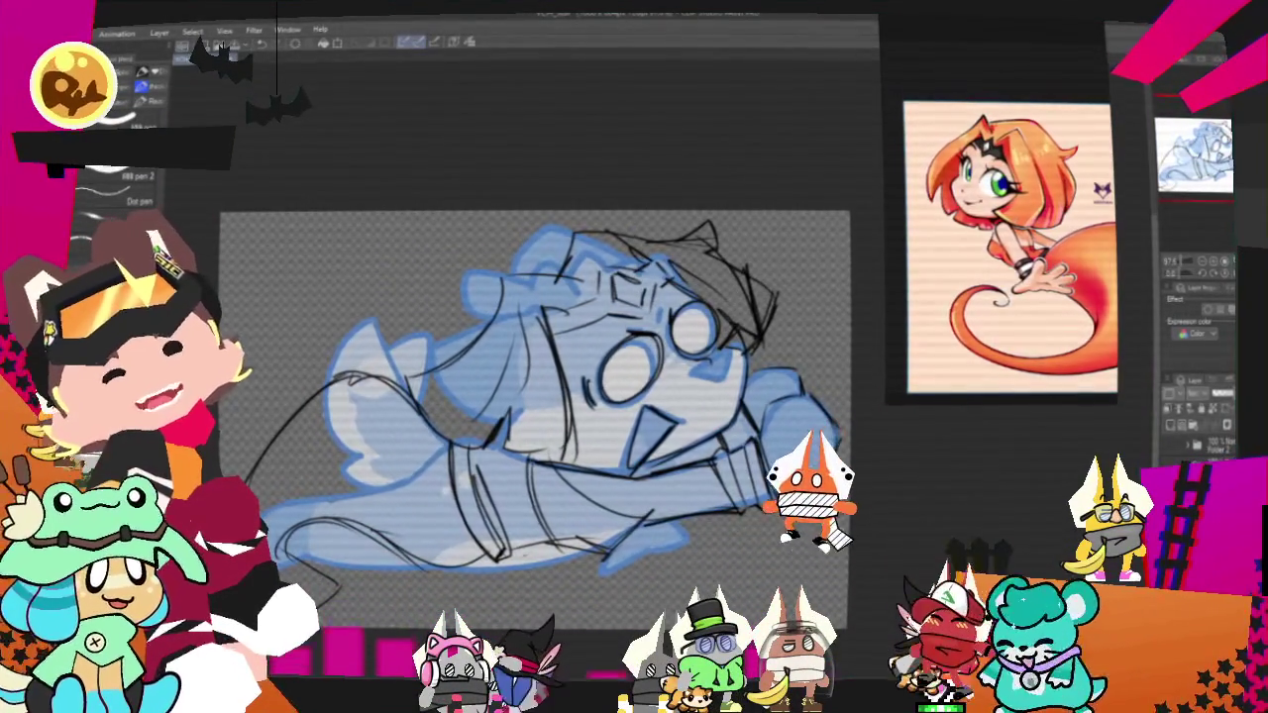
pyautogui.moveTo(773, 302); pyautogui.dragTo(769, 317)
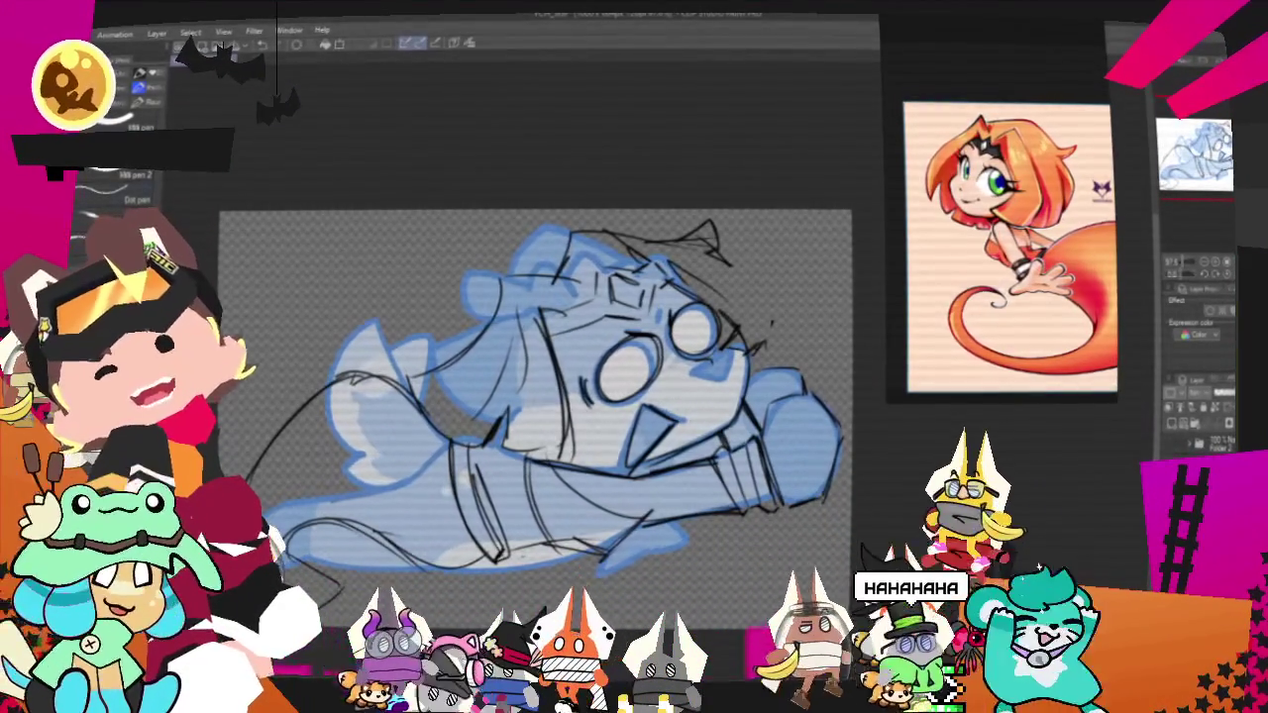
pyautogui.moveTo(758, 277); pyautogui.dragTo(793, 314)
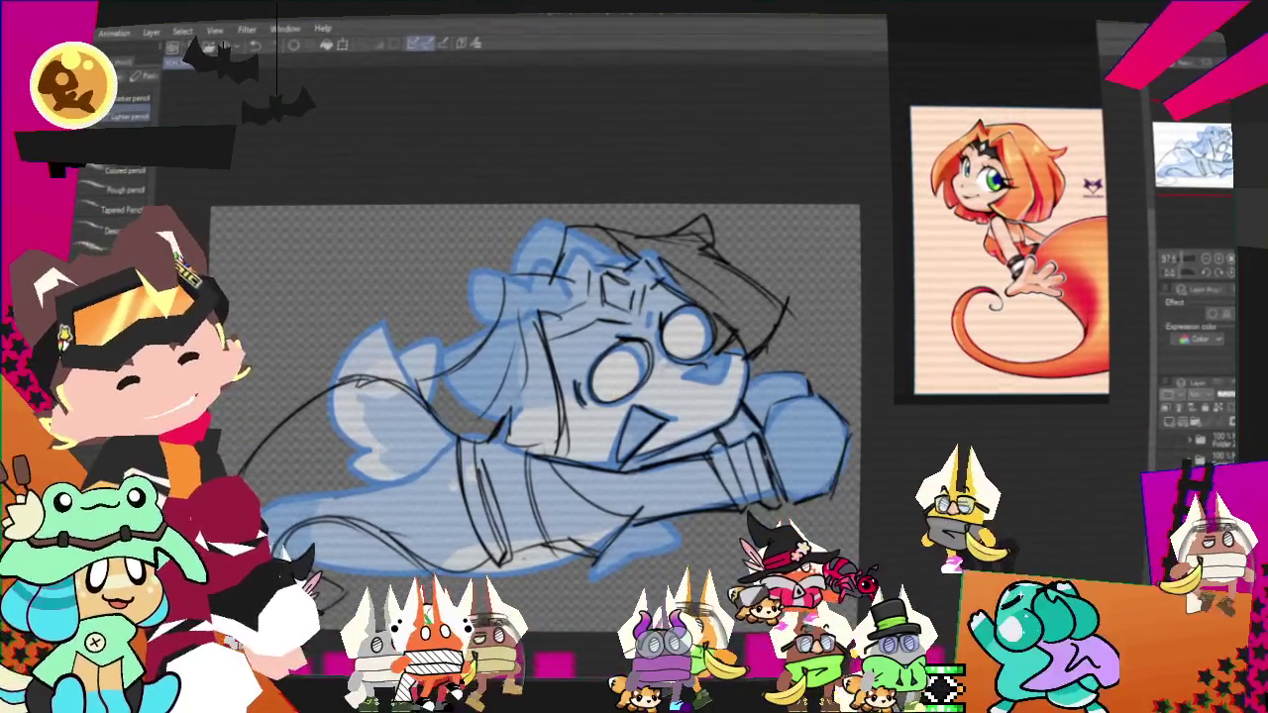
# Tint the pencil sketch layer blue with Layer color.
pyautogui.hscroll(3, 535, 386)
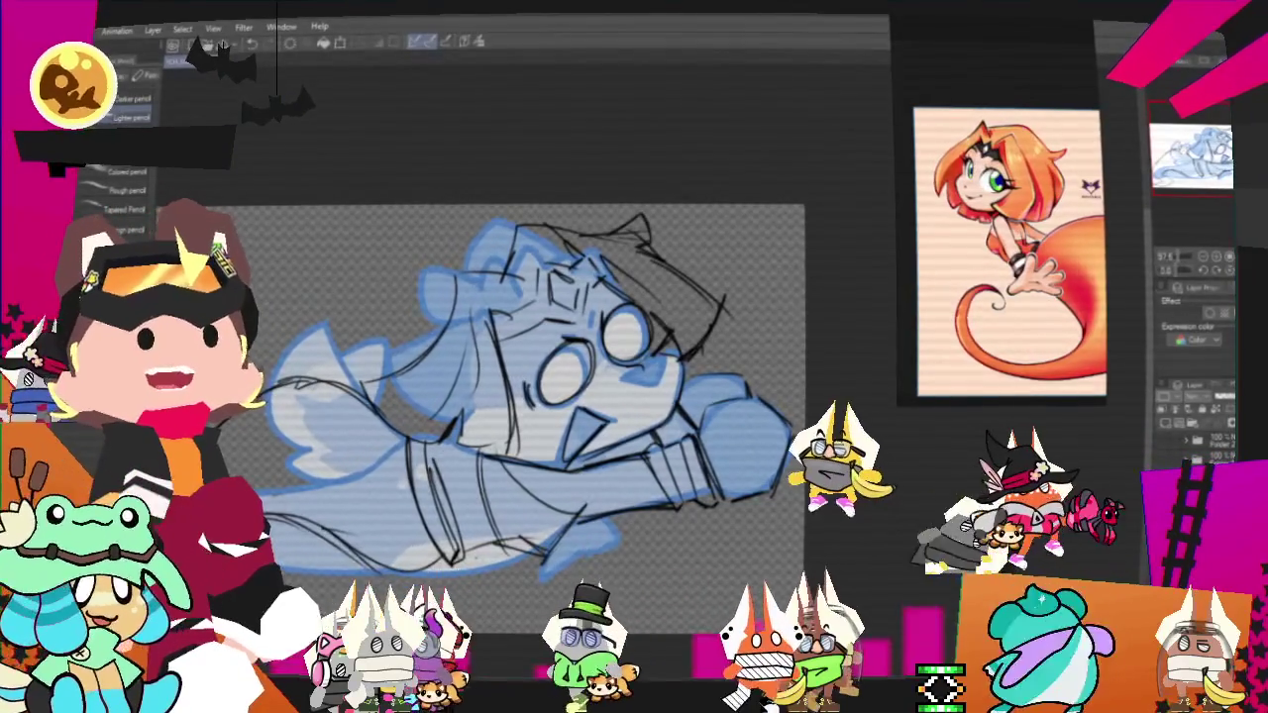
pyautogui.moveTo(480, 387); pyautogui.dragTo(525, 413)
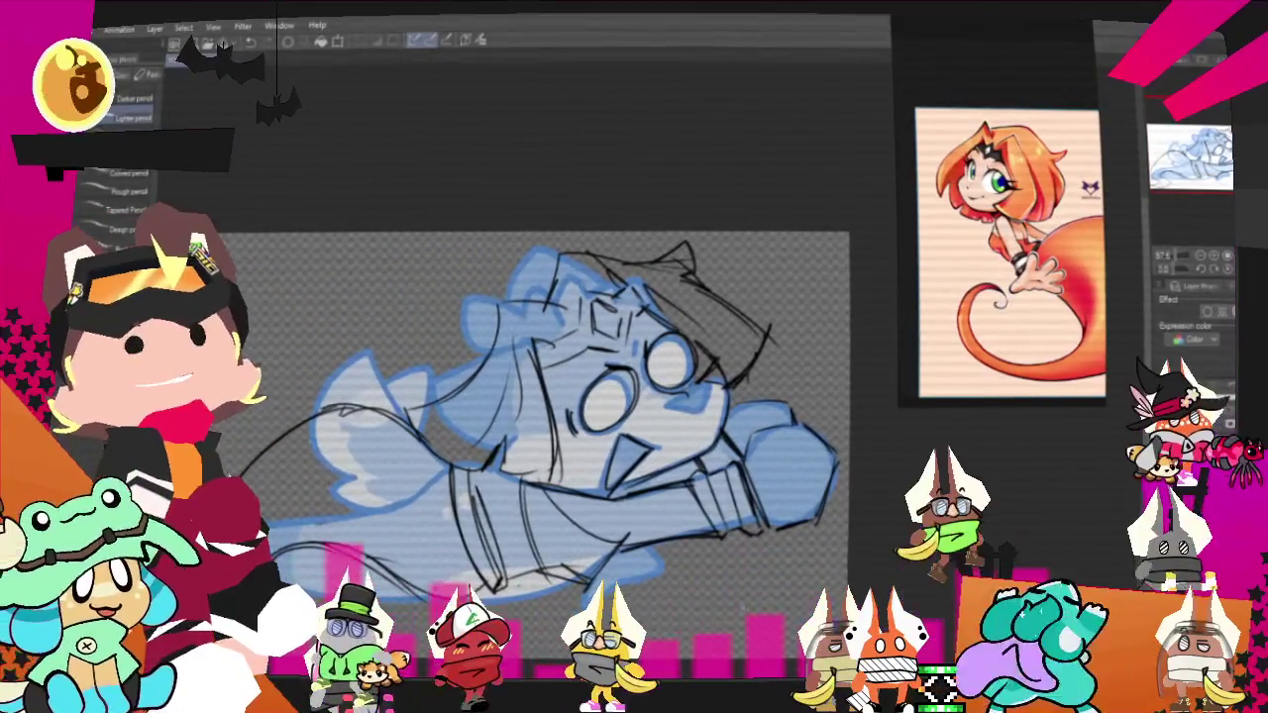
pyautogui.moveTo(539, 416)
pyautogui.mouseDown()
pyautogui.moveTo(602, 371)
pyautogui.moveTo(560, 426)
pyautogui.mouseUp()
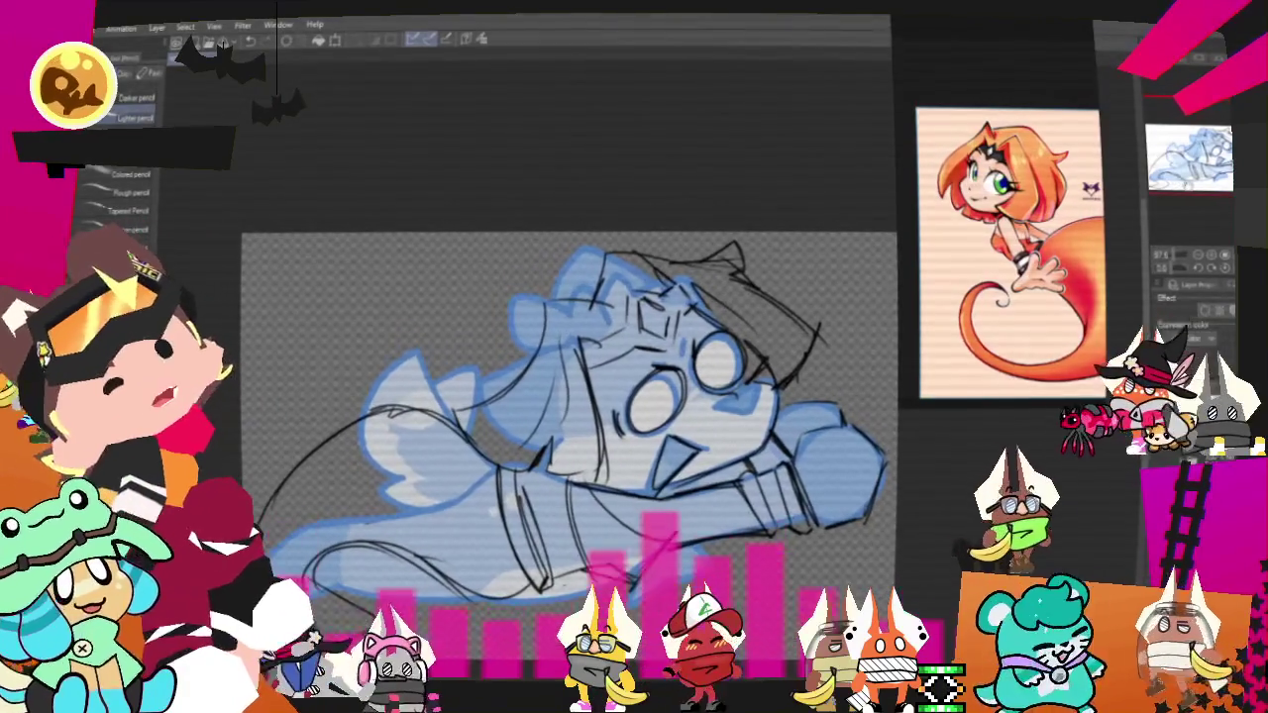
pyautogui.click(1159, 325)
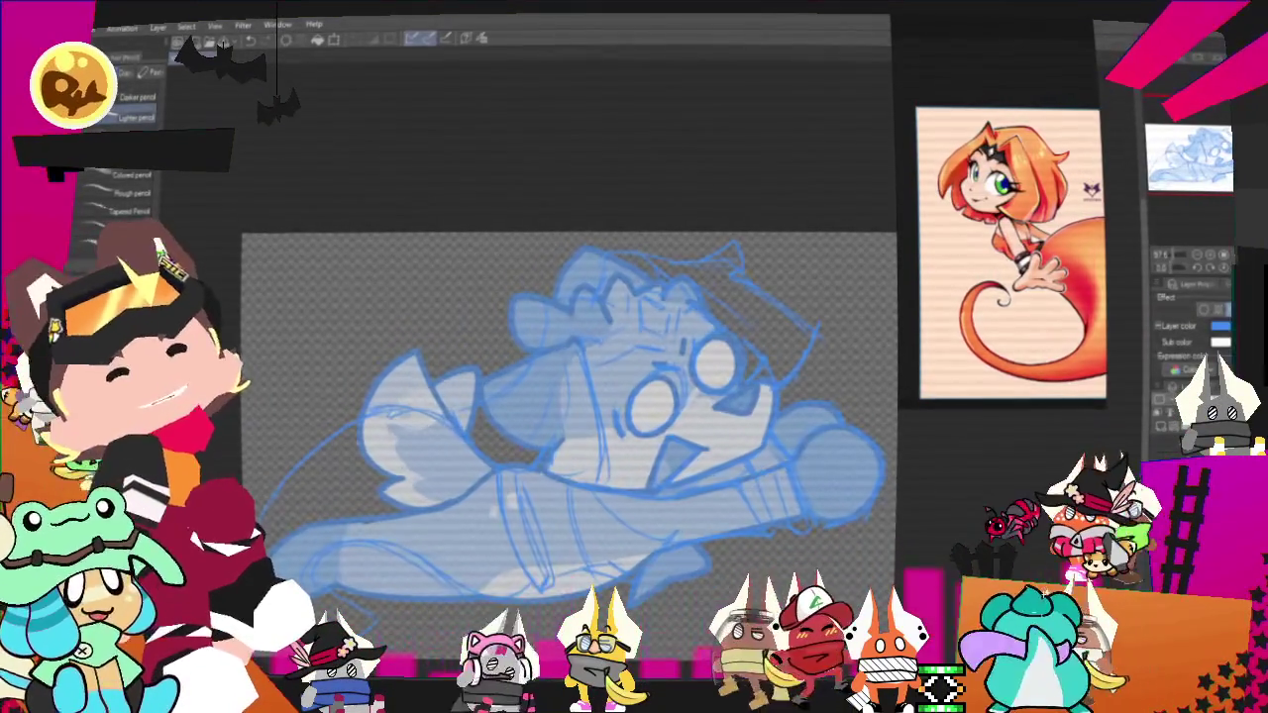
# Confirm the blue sketch tint and start a Ctrl+T transform, dismissing the warning.
pyautogui.click(1161, 396)
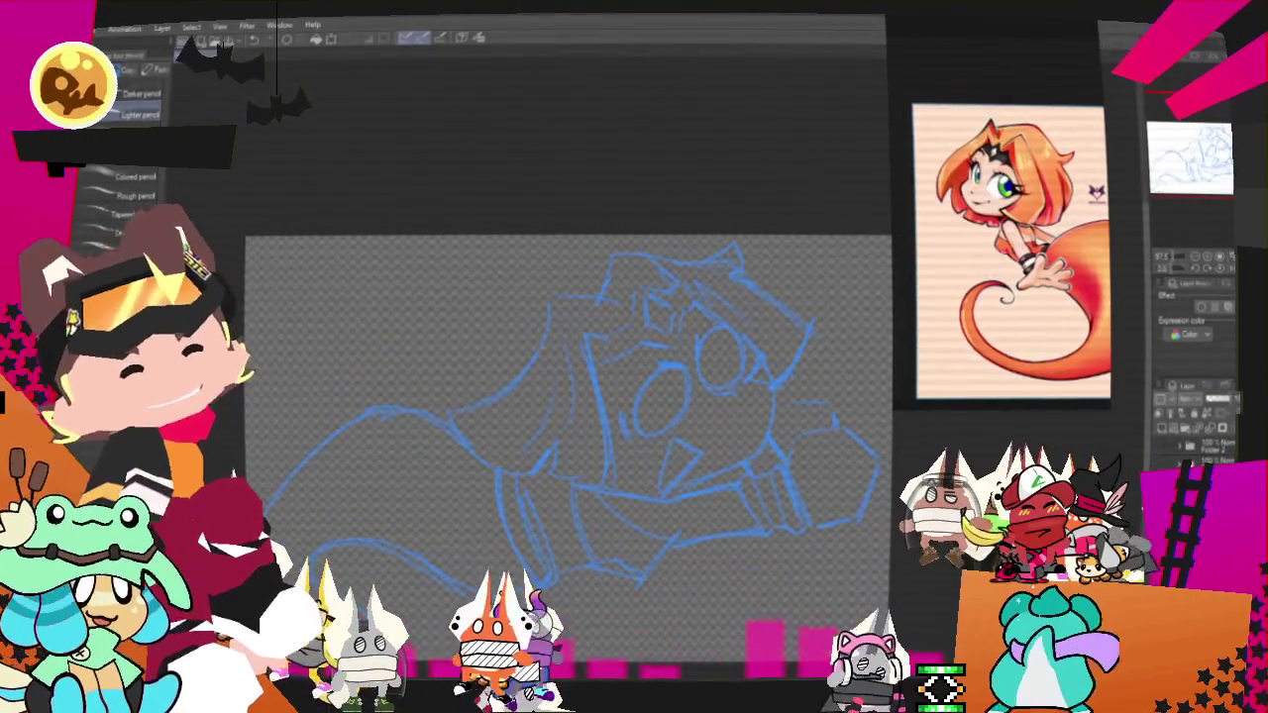
pyautogui.scroll(-2, 555, 416)
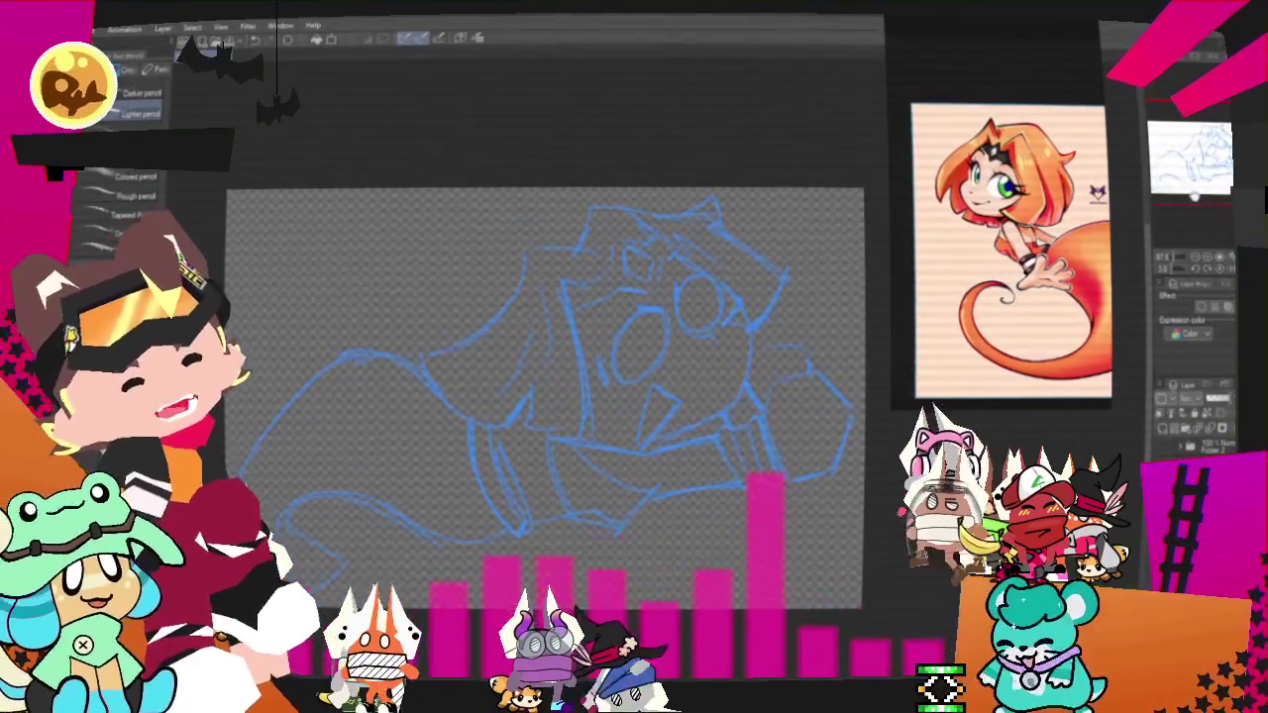
pyautogui.hotkey('ctrl', 't')
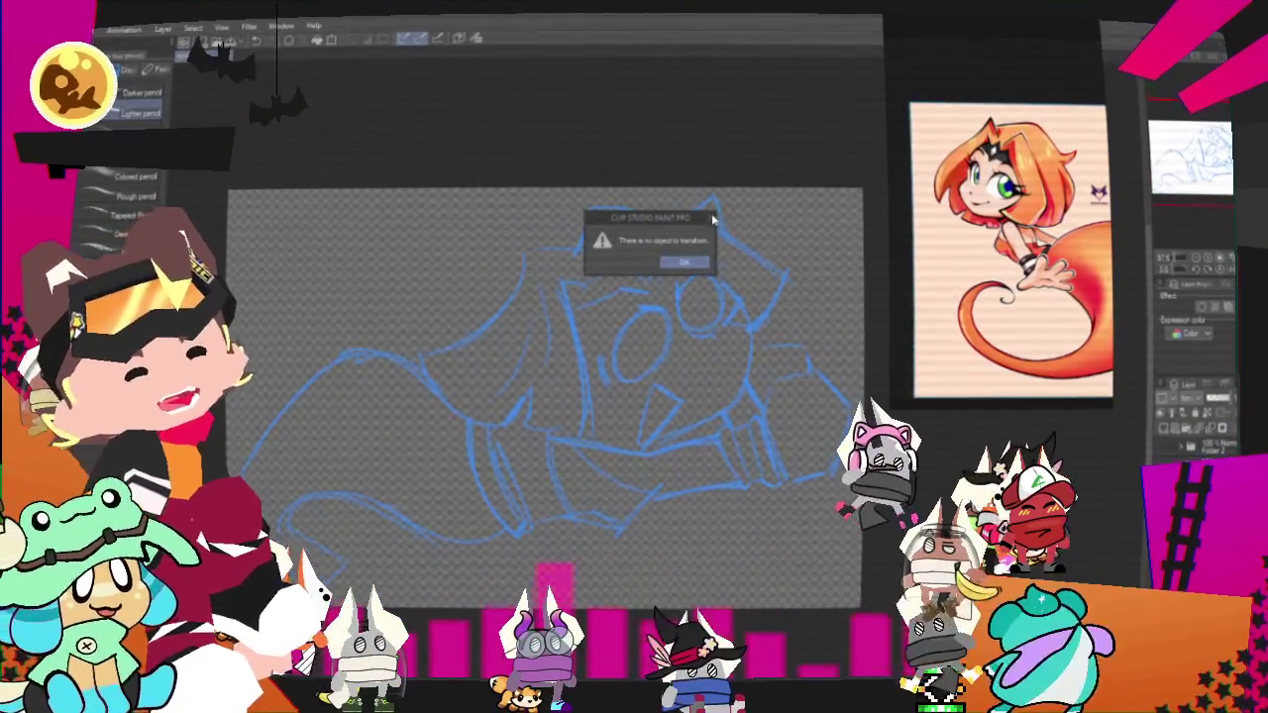
pyautogui.press('Return')
# Finish transforming the blue sketch, then ink the first black curve across the face with the G-pen.
pyautogui.hotkey('ctrl', 't')
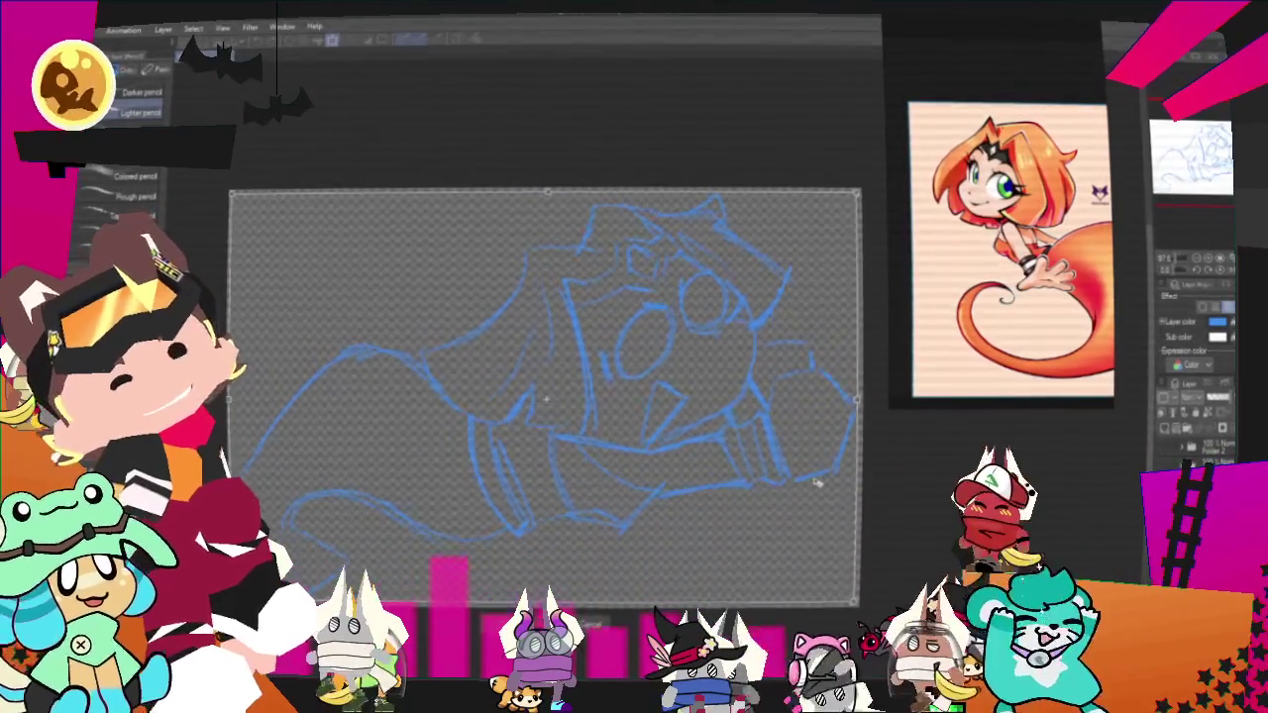
pyautogui.press('Return')
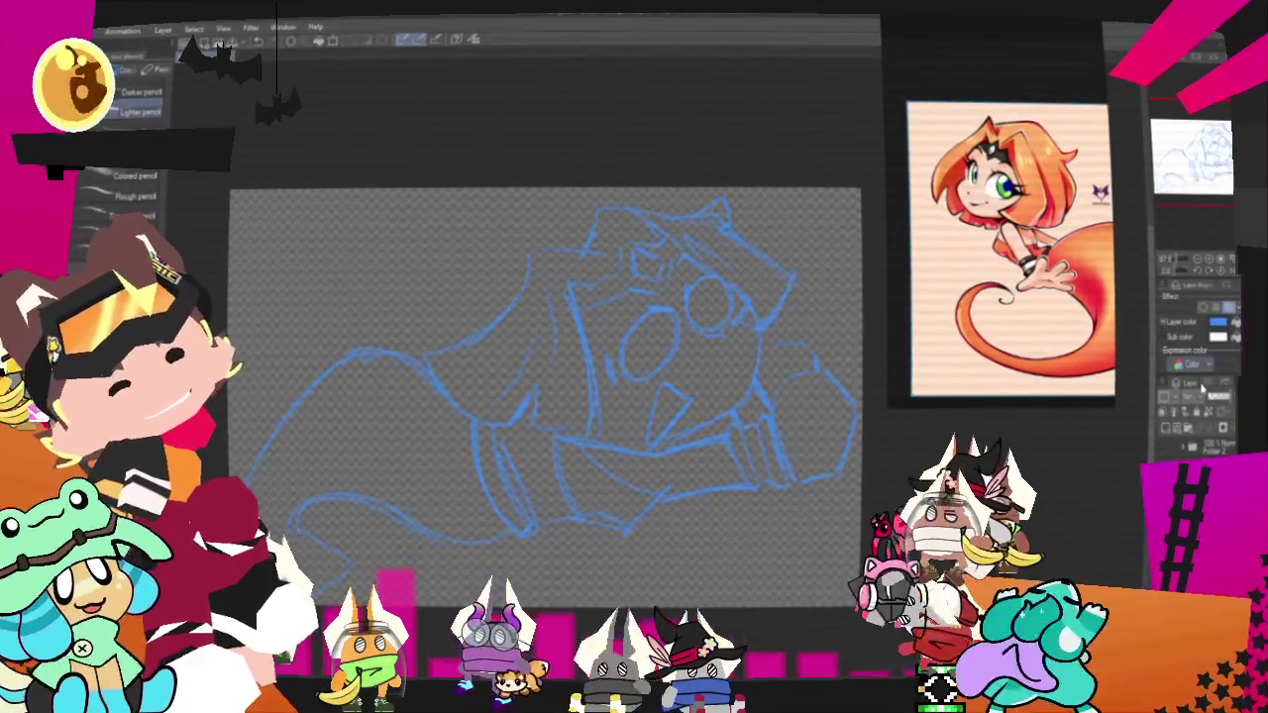
pyautogui.press('p')
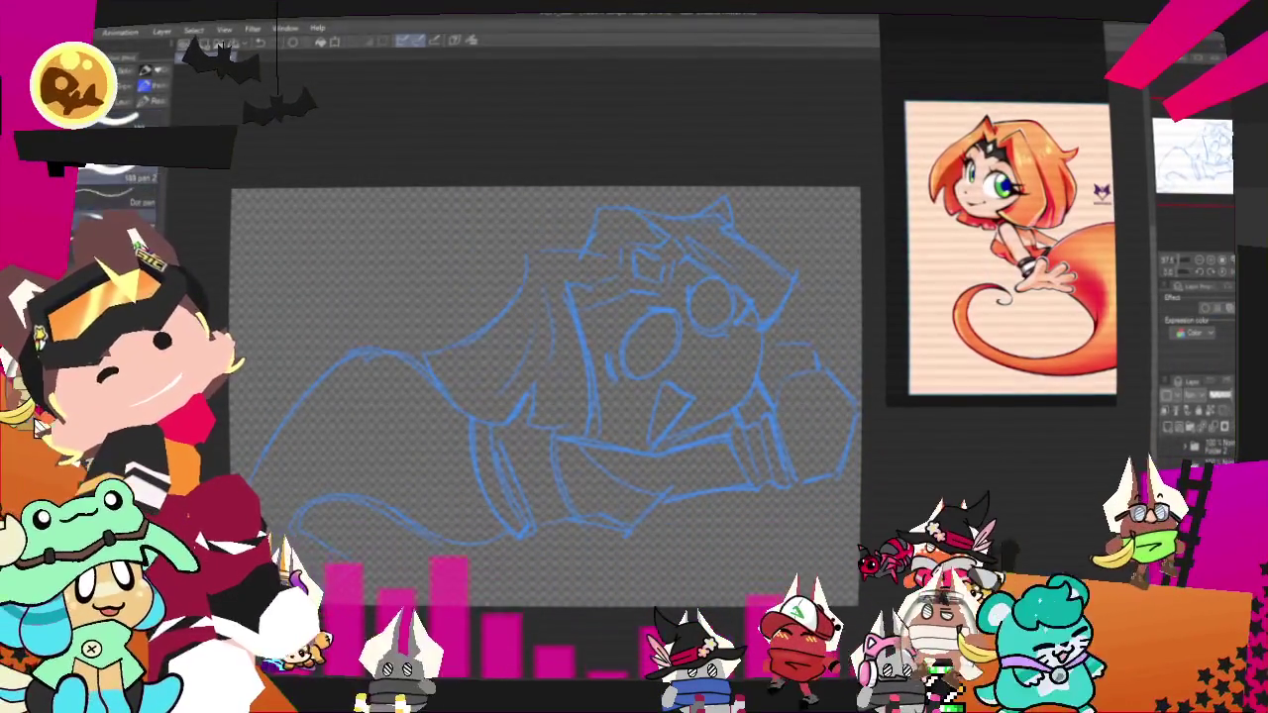
pyautogui.moveTo(739, 326); pyautogui.dragTo(701, 431)
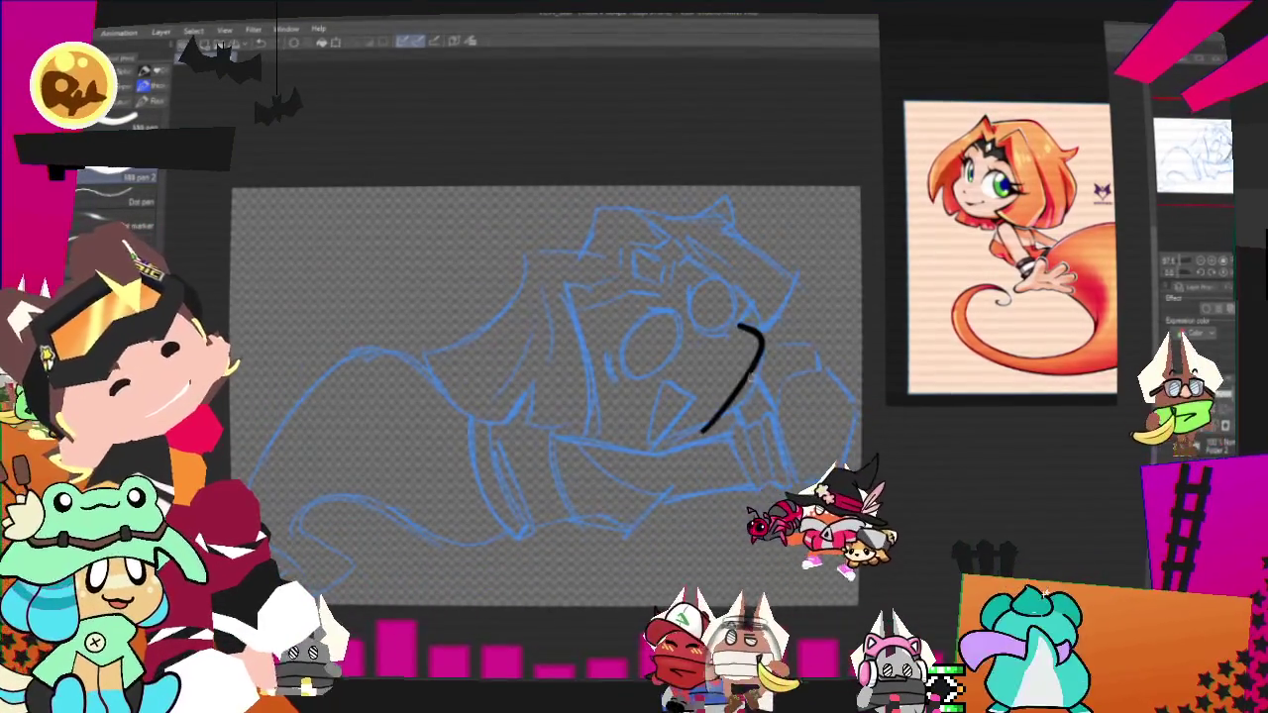
# Ink the pointed tooth and the curved mouth line, redoing strokes until they fit.
pyautogui.hotkey('ctrl', 'z')
pyautogui.moveTo(666, 376)
pyautogui.mouseDown()
pyautogui.moveTo(698, 401)
pyautogui.moveTo(654, 445)
pyautogui.mouseUp()
pyautogui.hotkey('ctrl', 'z')
pyautogui.moveTo(665, 376); pyautogui.dragTo(653, 444)
pyautogui.hotkey('ctrl', 'z')
pyautogui.moveTo(694, 396); pyautogui.dragTo(659, 443)
pyautogui.moveTo(664, 374); pyautogui.dragTo(699, 401)
pyautogui.moveTo(711, 341)
pyautogui.mouseDown()
pyautogui.moveTo(729, 345)
pyautogui.moveTo(692, 431)
pyautogui.mouseUp()
pyautogui.hotkey('ctrl', 'z')
pyautogui.moveTo(748, 323); pyautogui.dragTo(674, 428)
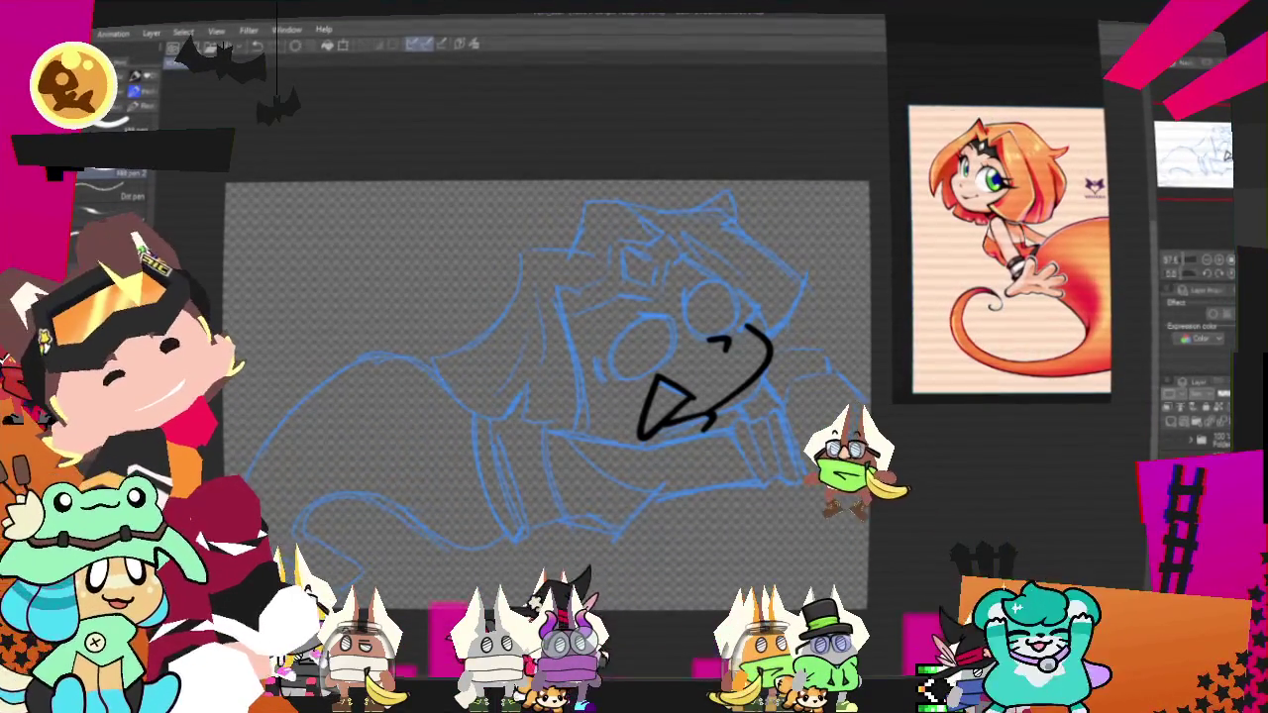
# Ink the arm and the top edge of the boxy fist, undoing stray strokes.
pyautogui.moveTo(644, 396)
pyautogui.mouseDown()
pyautogui.moveTo(626, 416)
pyautogui.moveTo(617, 342)
pyautogui.mouseUp()
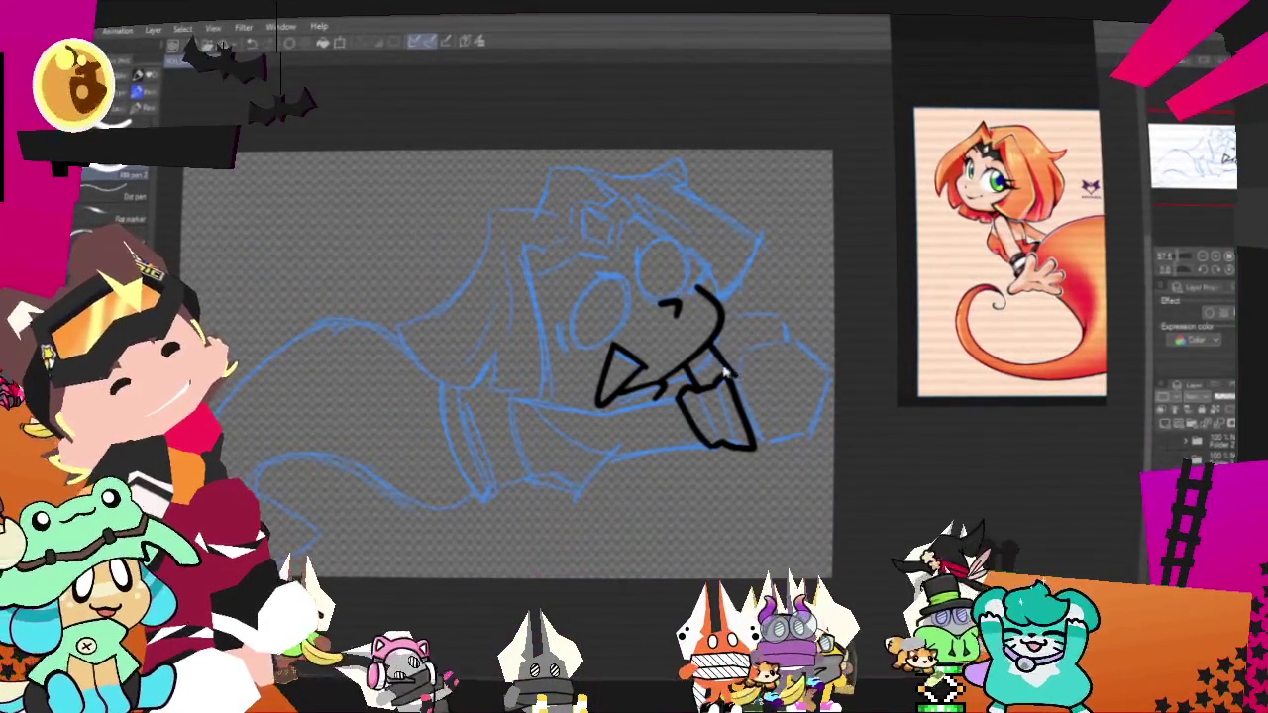
pyautogui.moveTo(747, 320); pyautogui.dragTo(693, 332)
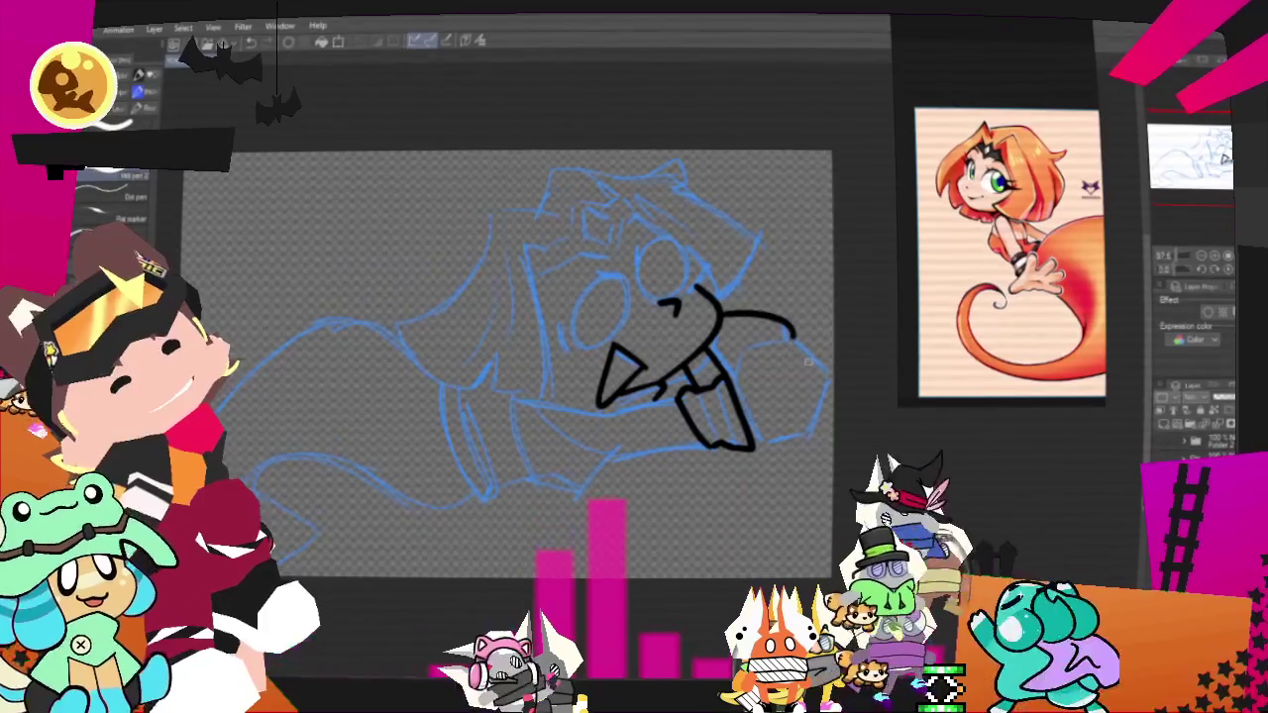
pyautogui.hotkey('ctrl', 'z')
pyautogui.moveTo(728, 381); pyautogui.dragTo(797, 345)
pyautogui.hotkey('ctrl', 'z')
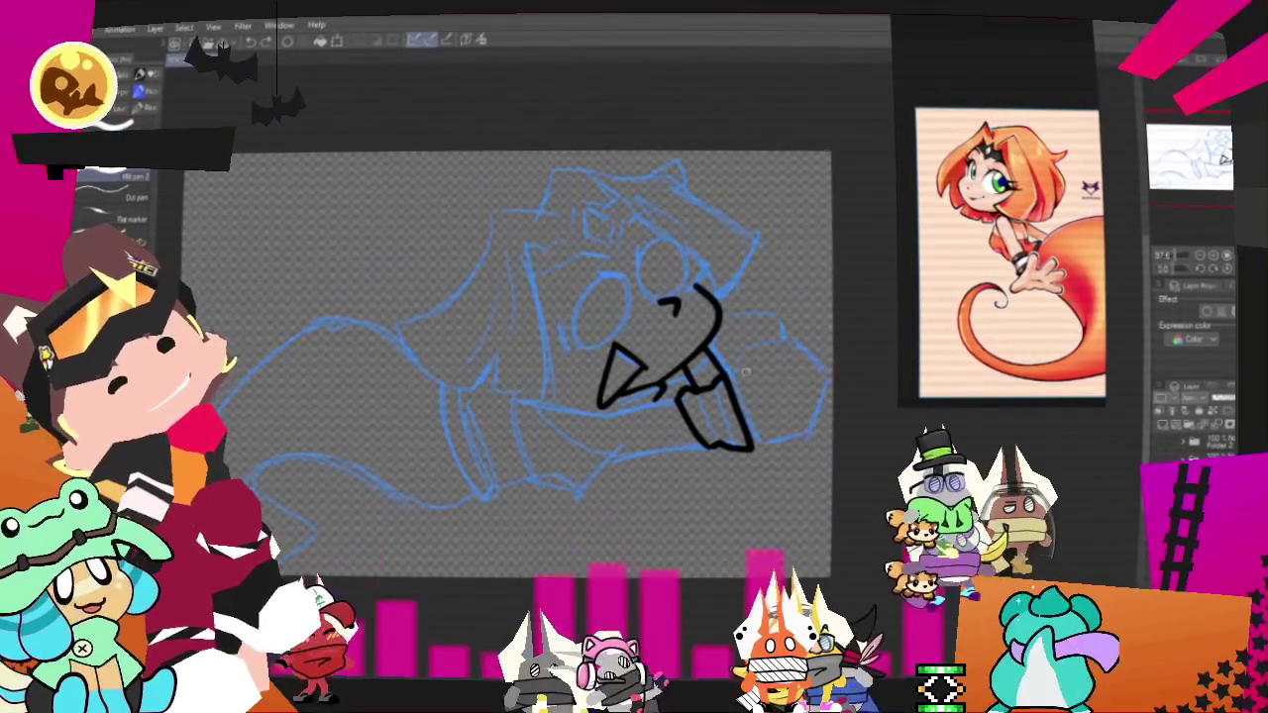
pyautogui.moveTo(727, 381)
pyautogui.mouseDown()
pyautogui.moveTo(797, 344)
pyautogui.moveTo(817, 424)
pyautogui.mouseUp()
pyautogui.hotkey('ctrl', 'z')
pyautogui.moveTo(732, 368)
pyautogui.mouseDown()
pyautogui.moveTo(817, 424)
pyautogui.moveTo(804, 443)
pyautogui.moveTo(752, 441)
pyautogui.mouseUp()
pyautogui.hotkey('ctrl', 'z')
pyautogui.moveTo(708, 312); pyautogui.dragTo(822, 376)
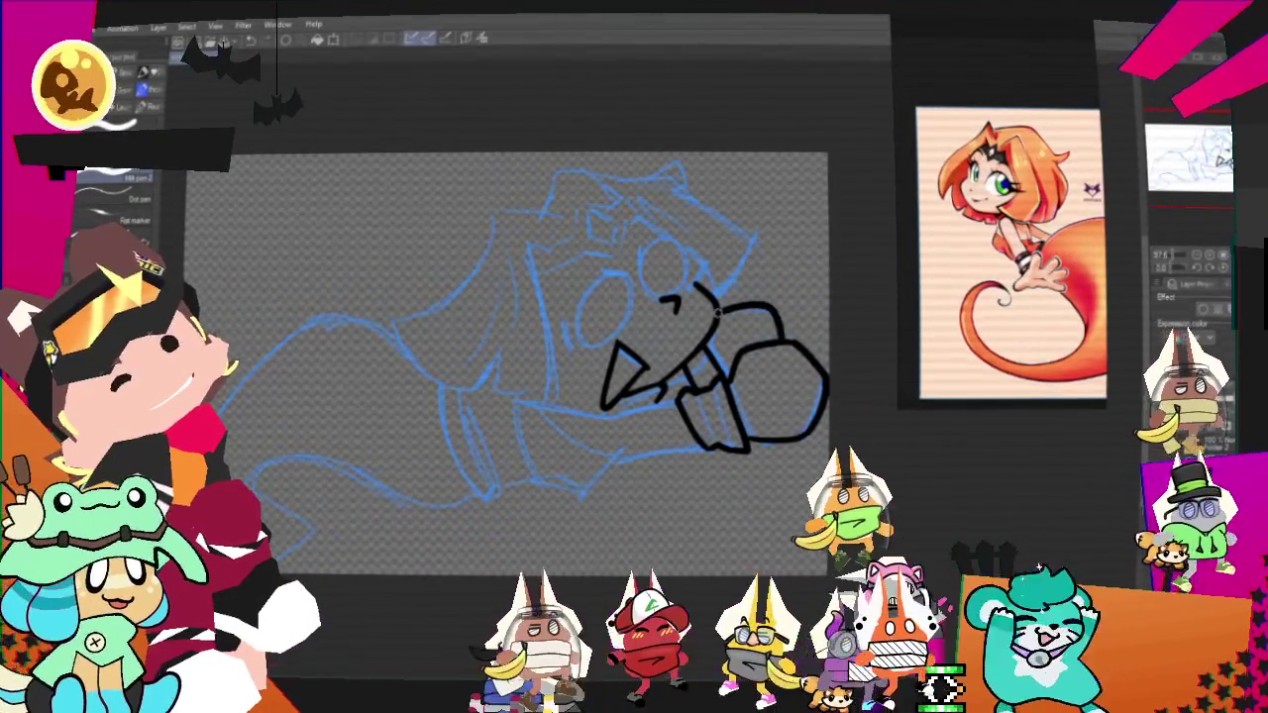
pyautogui.moveTo(495, 397)
pyautogui.mouseDown()
pyautogui.moveTo(523, 336)
pyautogui.moveTo(772, 394)
pyautogui.mouseUp()
# Thicken the curve under the fist and ink a short stroke below the mouth.
pyautogui.moveTo(616, 389)
pyautogui.mouseDown()
pyautogui.moveTo(569, 335)
pyautogui.moveTo(632, 337)
pyautogui.mouseUp()
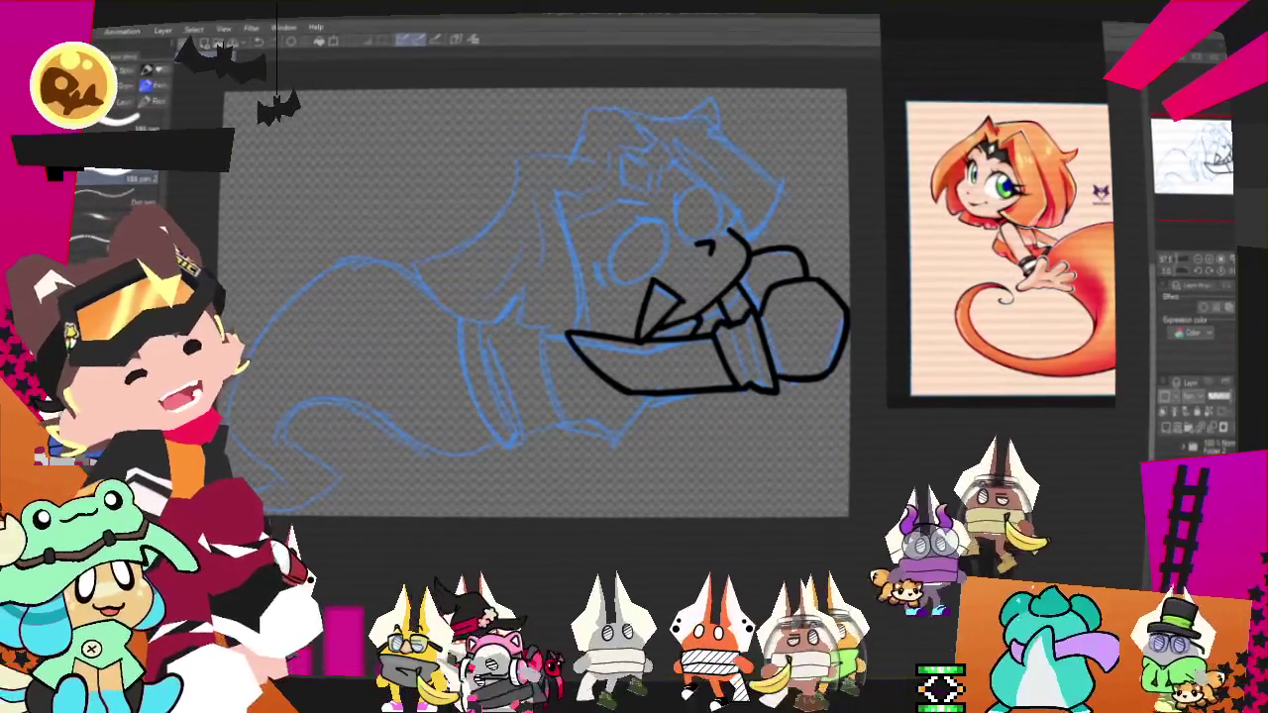
pyautogui.moveTo(554, 297); pyautogui.dragTo(602, 384)
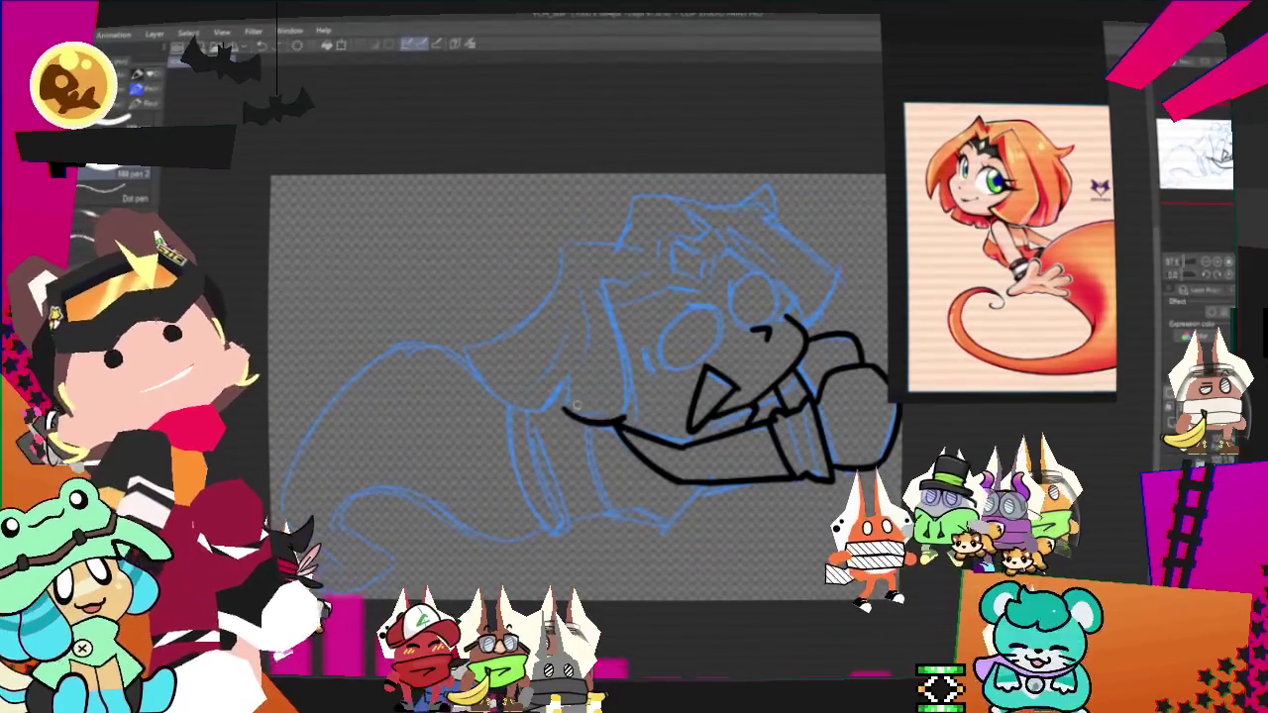
pyautogui.moveTo(565, 381); pyautogui.dragTo(543, 420)
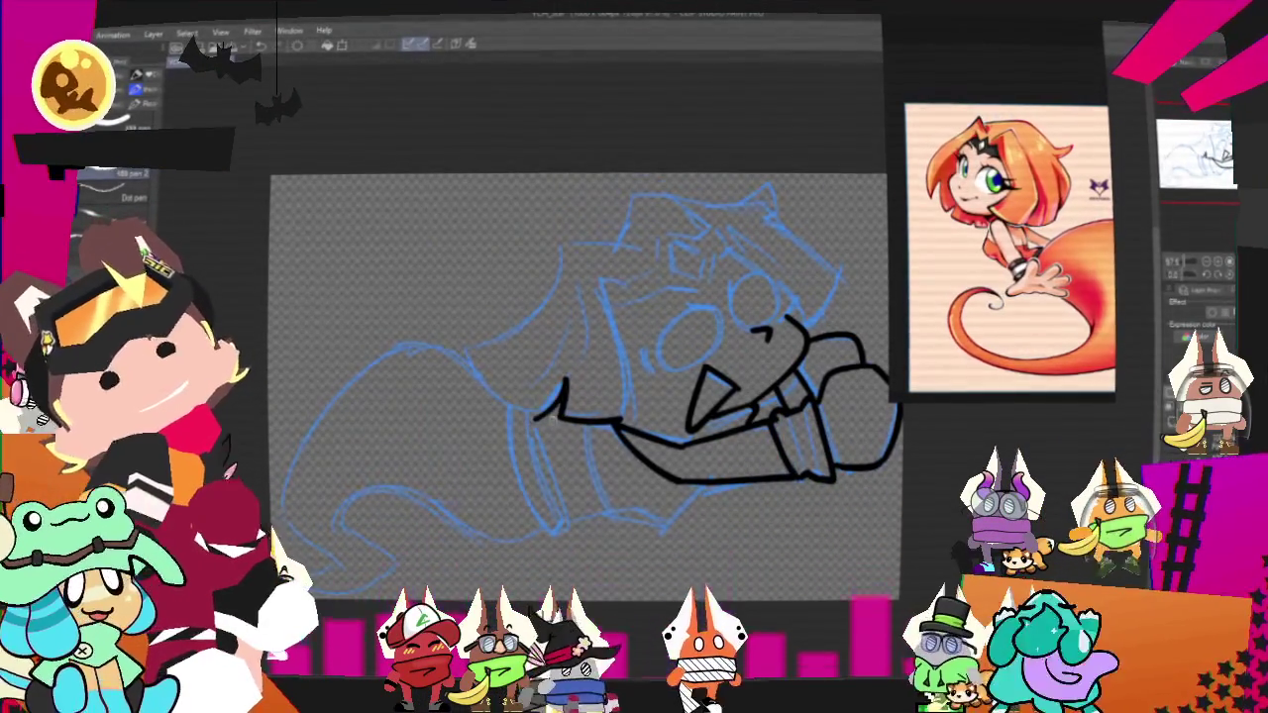
# Ink the head's left side and a longer top outline, undoing the right-side stroke.
pyautogui.moveTo(468, 344); pyautogui.dragTo(624, 247)
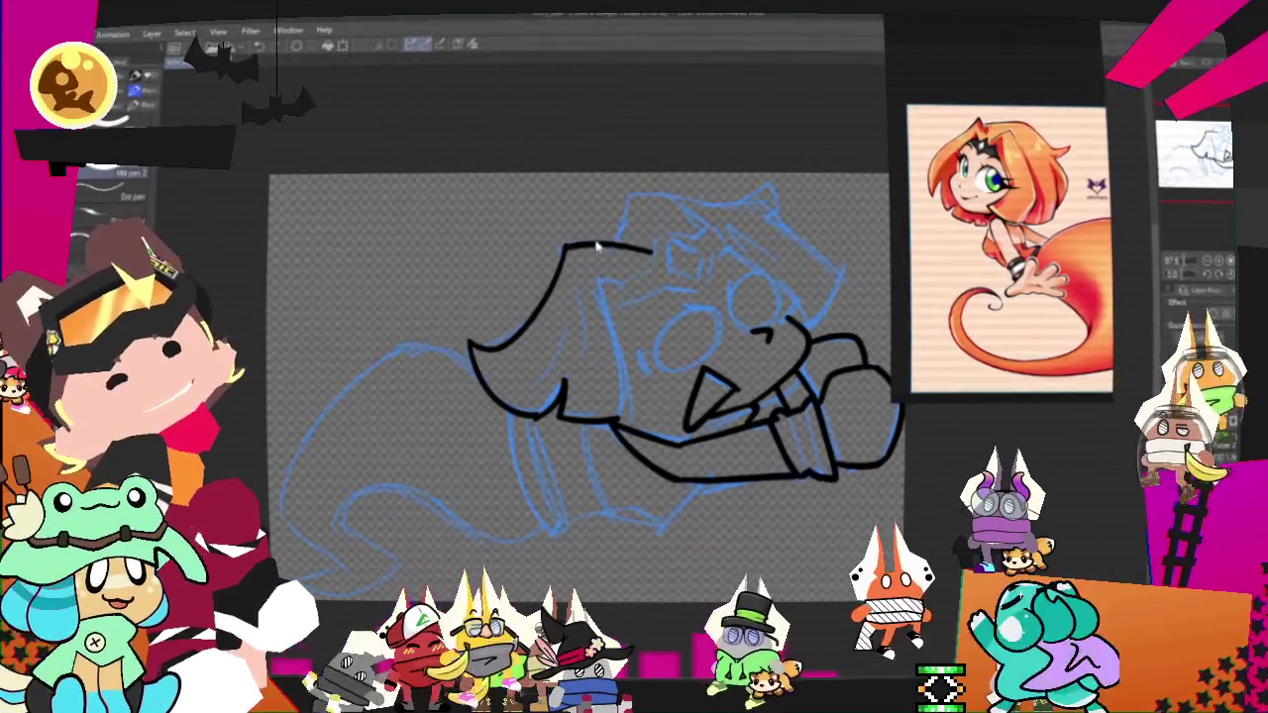
pyautogui.moveTo(628, 244)
pyautogui.mouseDown()
pyautogui.moveTo(625, 198)
pyautogui.moveTo(748, 201)
pyautogui.mouseUp()
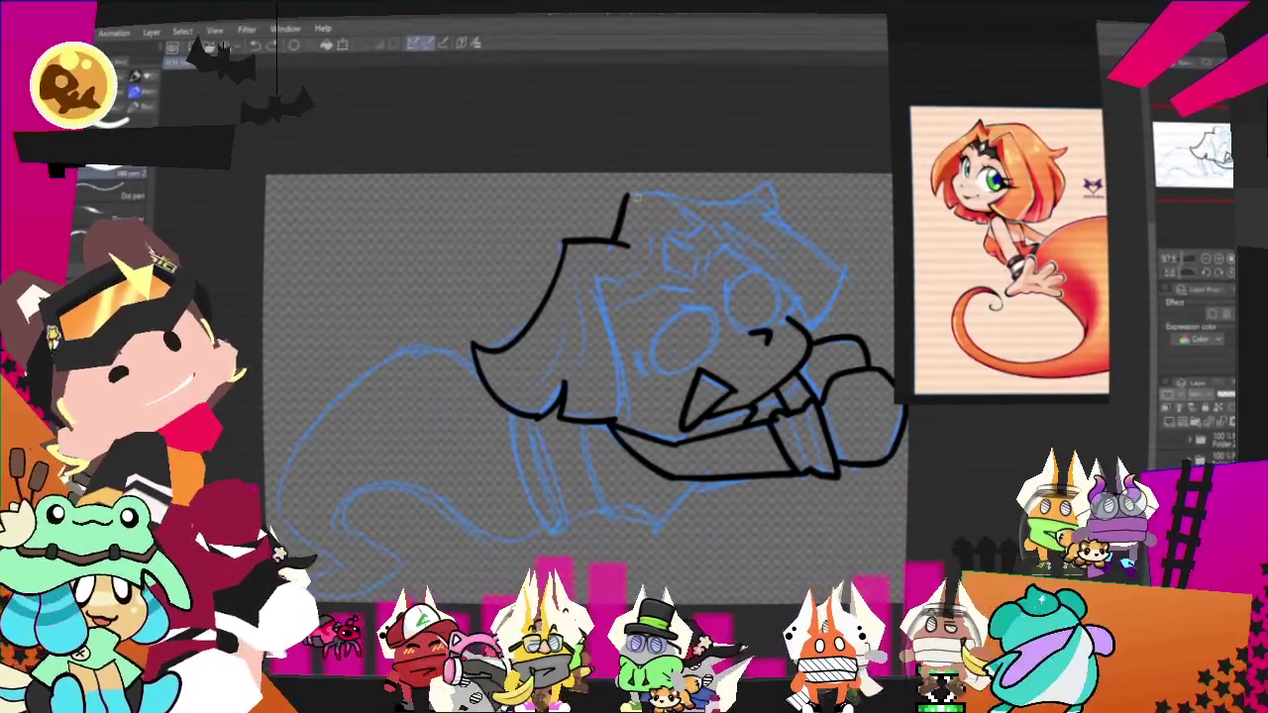
pyautogui.hotkey('ctrl', 'z')
pyautogui.moveTo(626, 193); pyautogui.dragTo(775, 186)
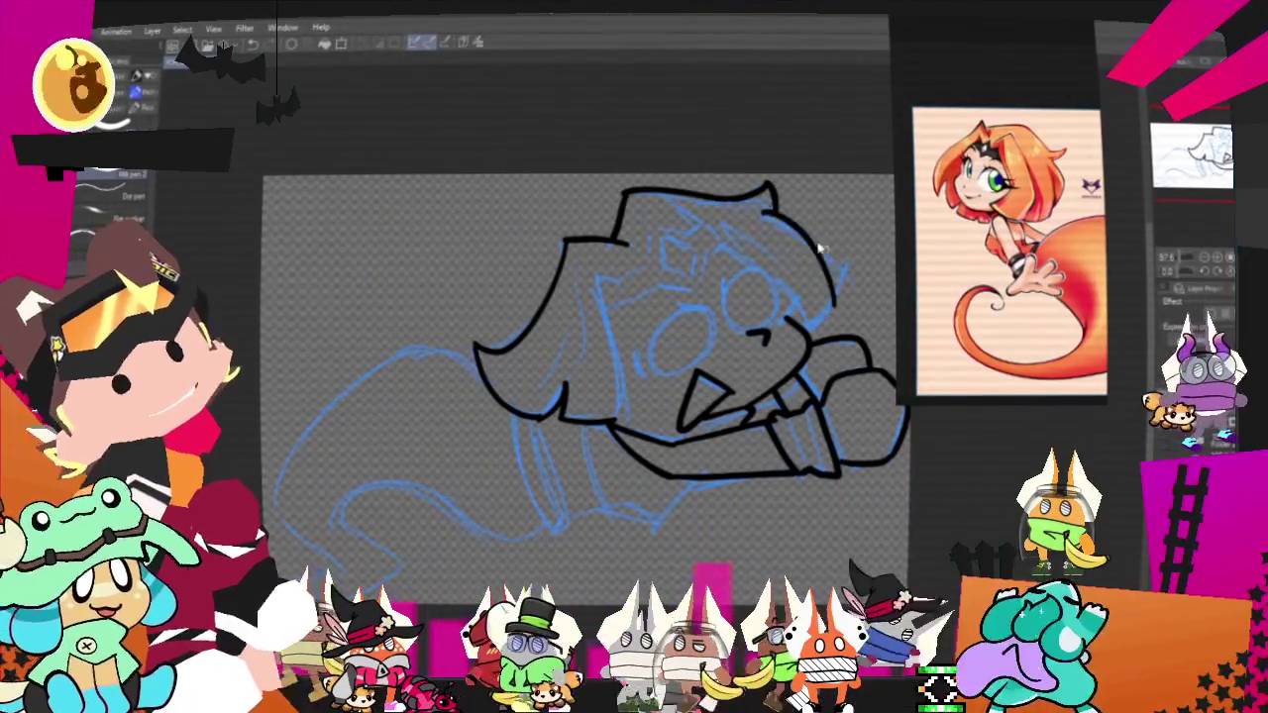
pyautogui.moveTo(777, 213); pyautogui.dragTo(862, 267)
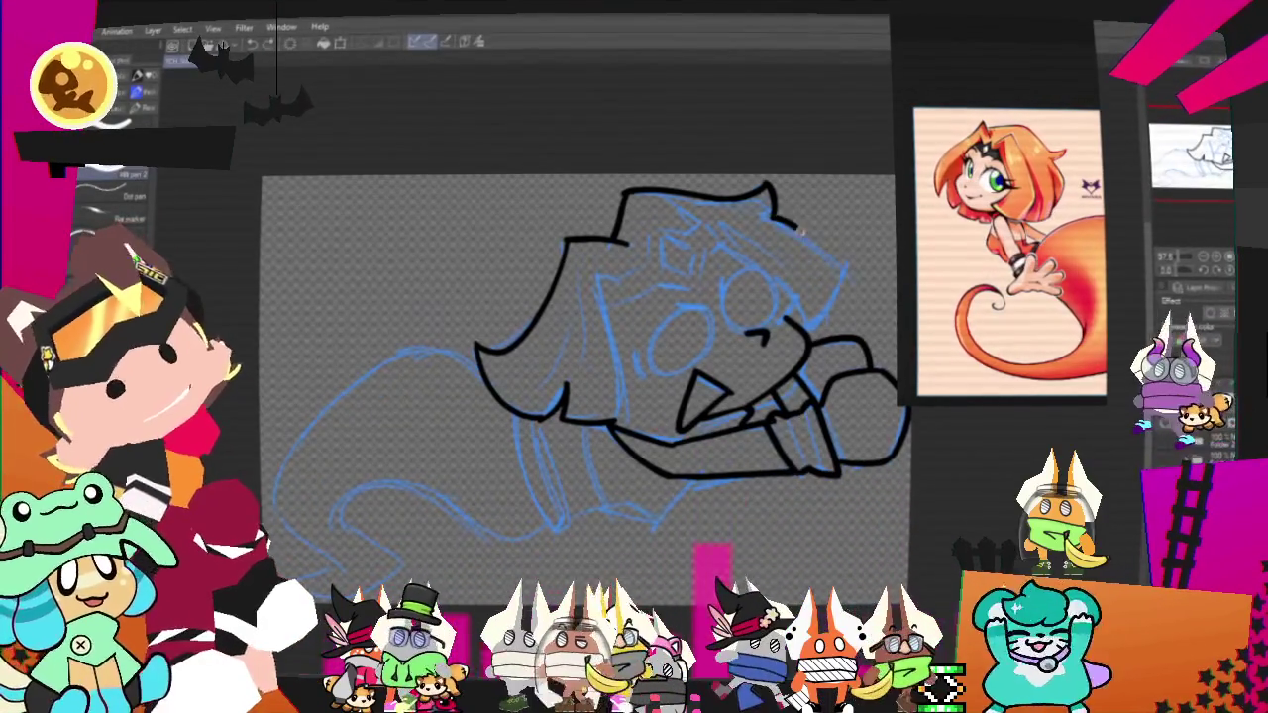
pyautogui.hotkey('ctrl', 'z')
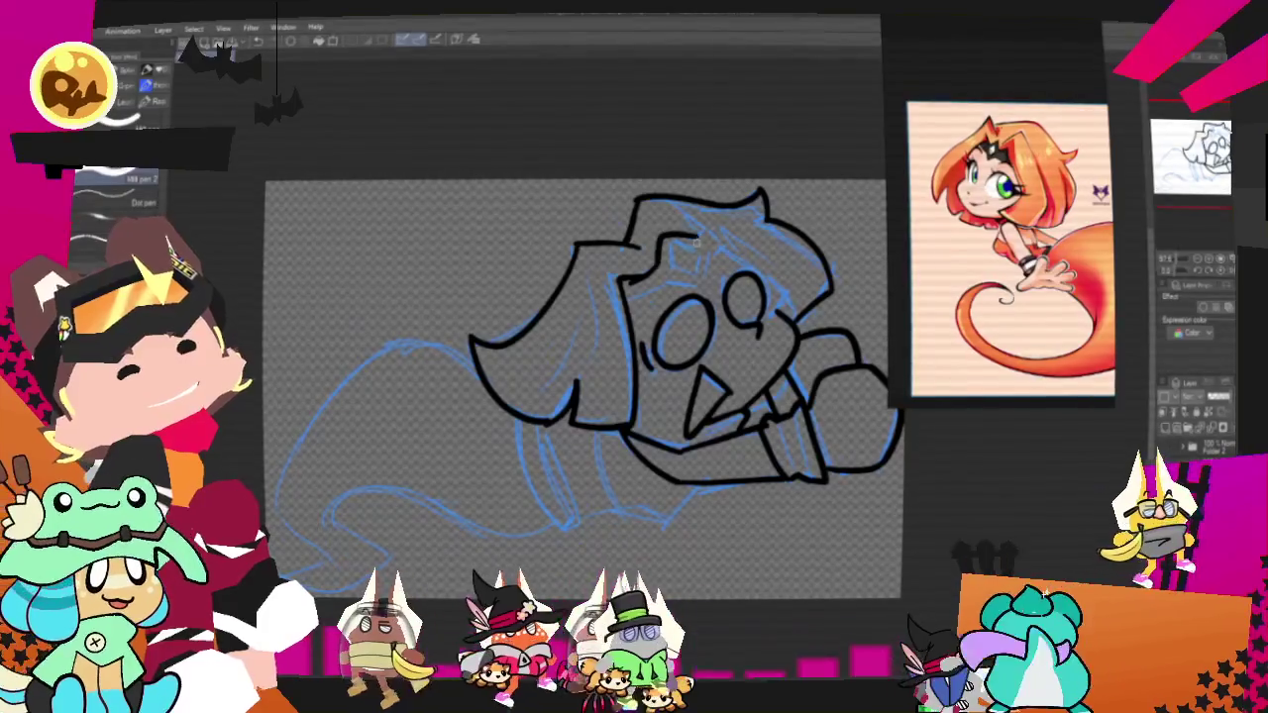
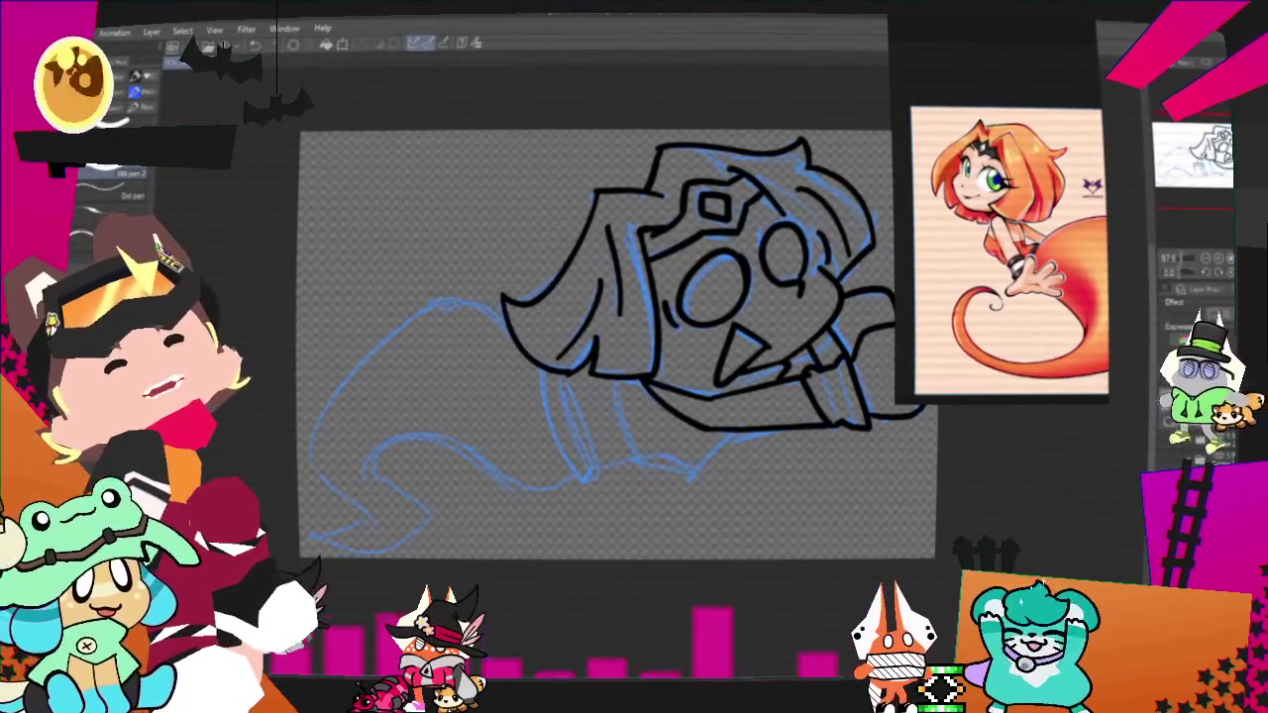
# Ink the body outline below the arm in black, then bring the tail into view.
pyautogui.moveTo(627, 399)
pyautogui.mouseDown()
pyautogui.moveTo(708, 464)
pyautogui.moveTo(741, 467)
pyautogui.mouseUp()
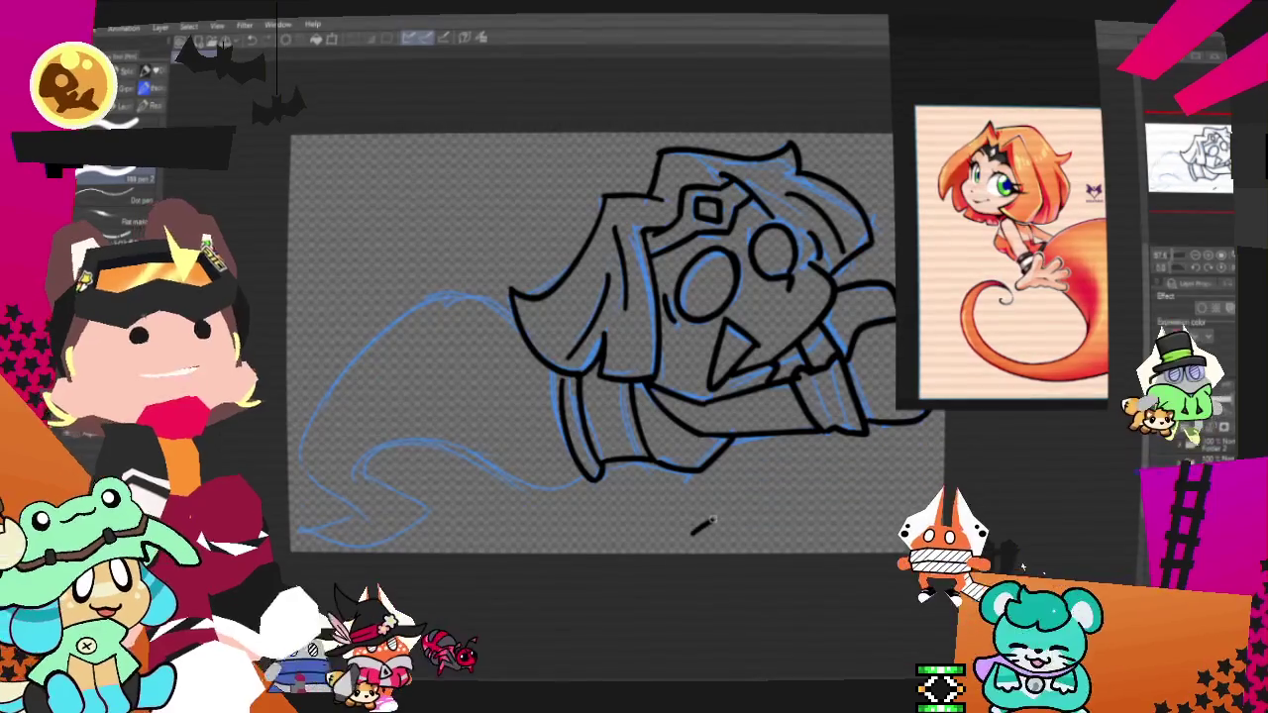
pyautogui.scroll(2, 712, 519)
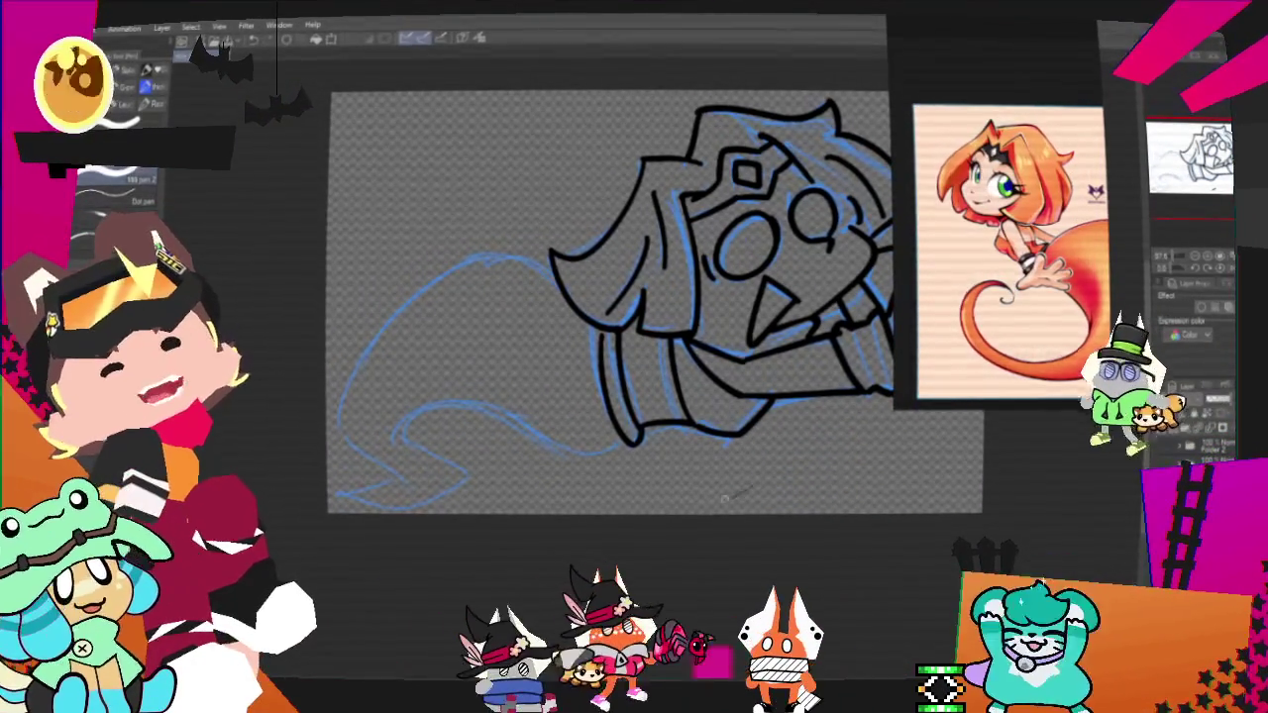
pyautogui.moveTo(654, 297)
pyautogui.mouseDown()
pyautogui.moveTo(586, 389)
pyautogui.moveTo(628, 404)
pyautogui.moveTo(620, 321)
pyautogui.mouseUp()
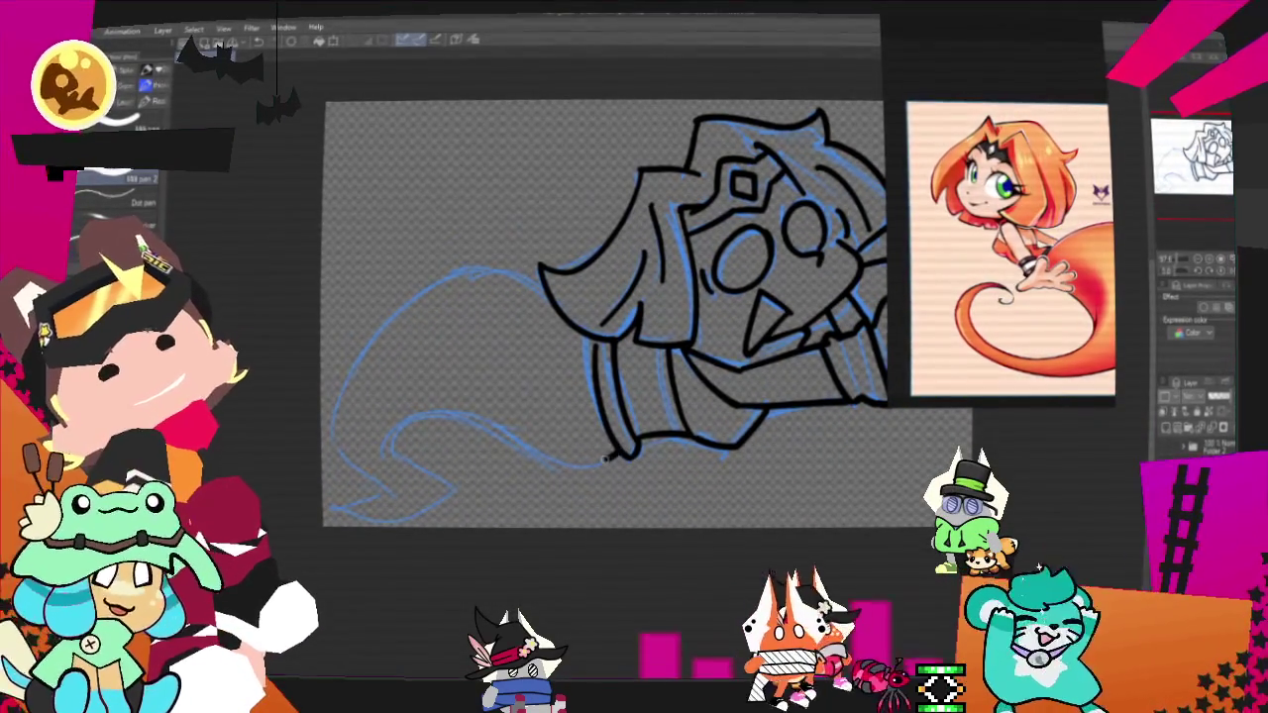
# Ink the lower tail edge down toward the tip, undoing and redrawing unsatisfying strokes.
pyautogui.moveTo(623, 452); pyautogui.dragTo(448, 500)
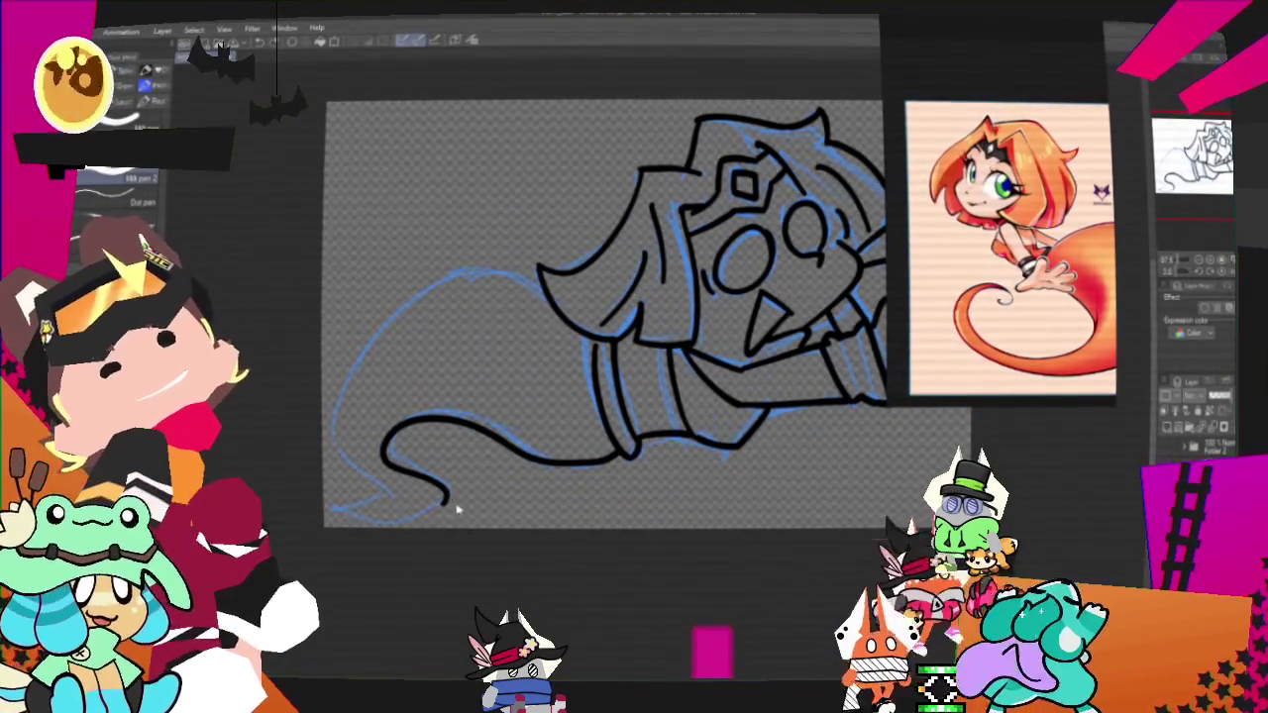
pyautogui.hotkey('ctrl', 'z')
pyautogui.moveTo(388, 453)
pyautogui.mouseDown()
pyautogui.moveTo(450, 482)
pyautogui.moveTo(342, 522)
pyautogui.mouseUp()
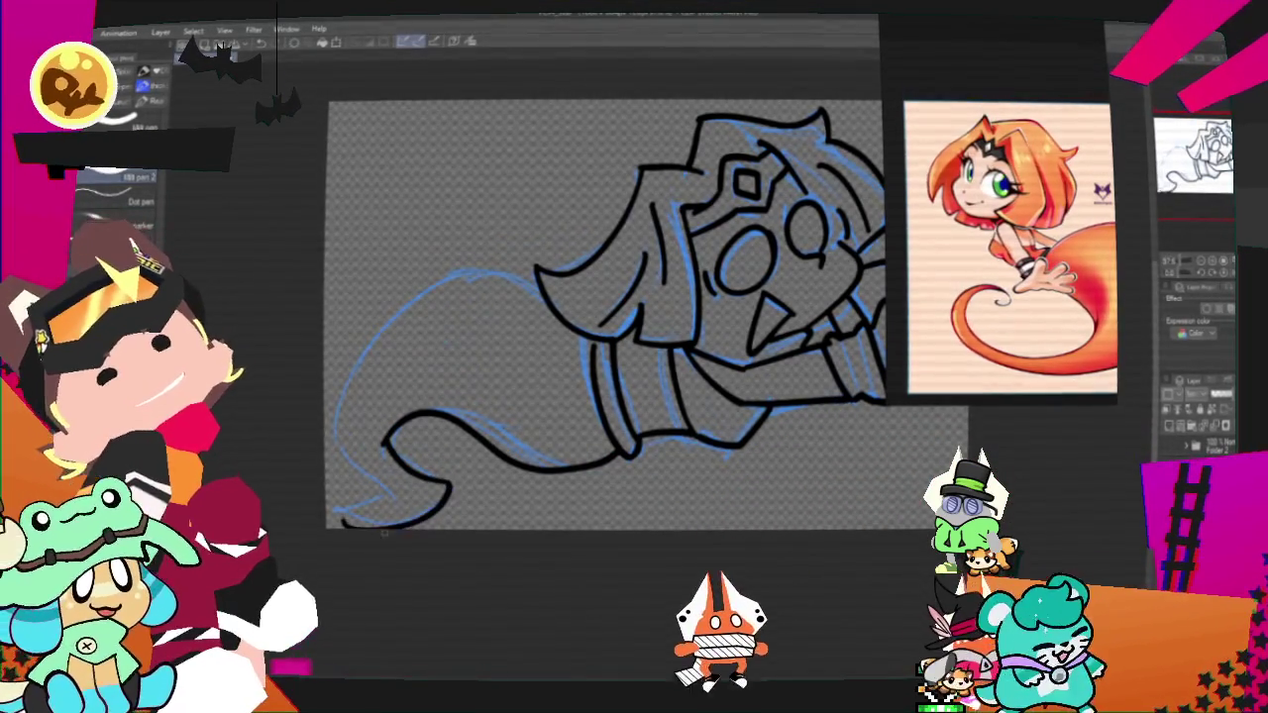
pyautogui.hotkey('ctrl', 'z')
pyautogui.hotkey('ctrl', 'z')
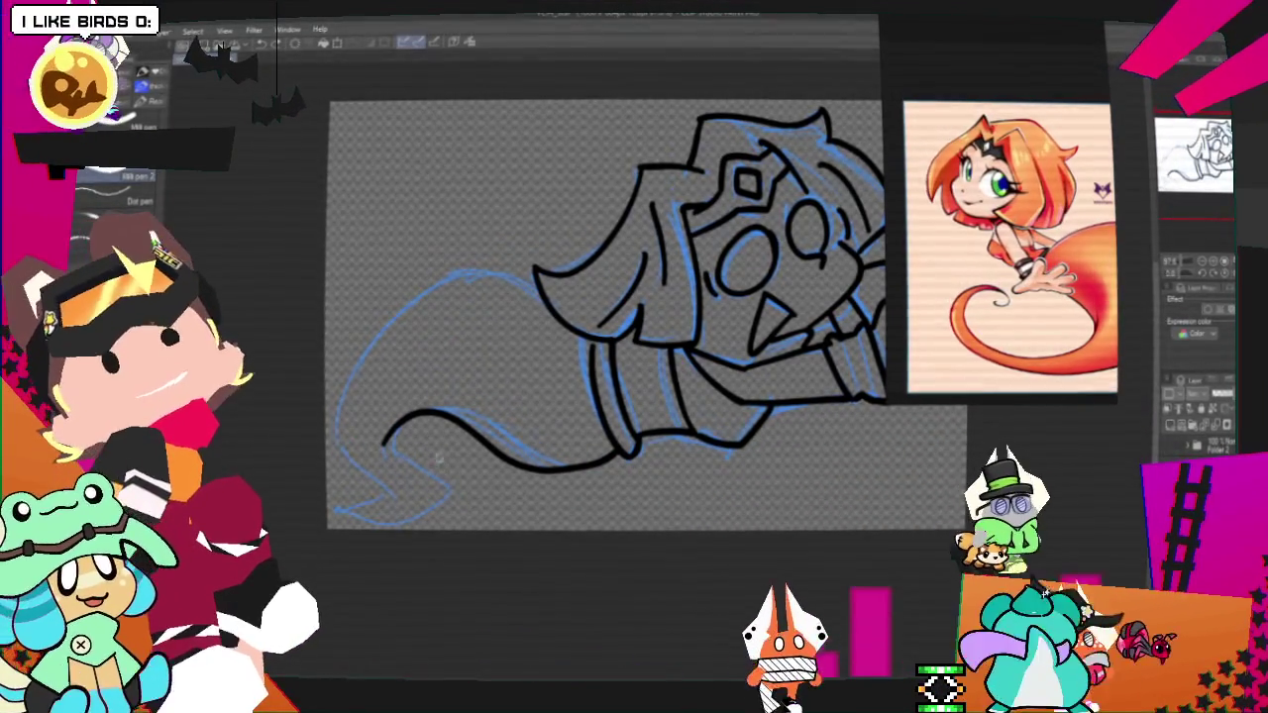
pyautogui.moveTo(394, 428); pyautogui.dragTo(344, 517)
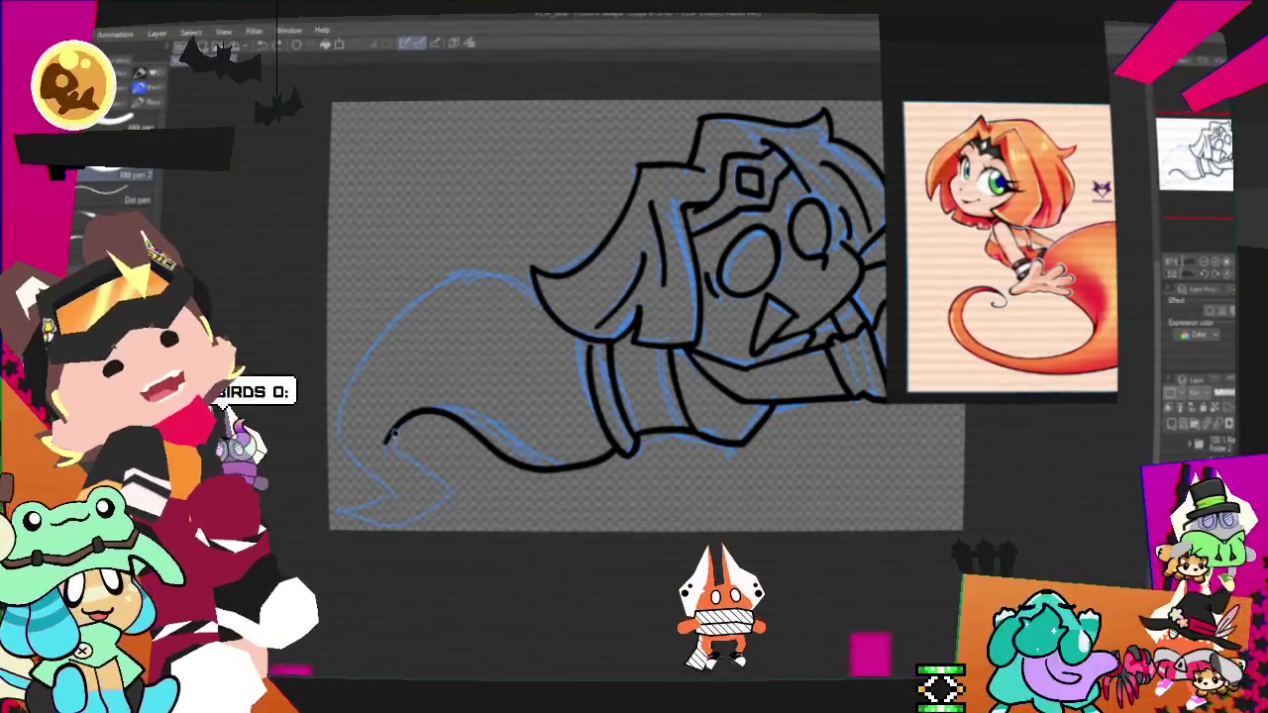
pyautogui.hotkey('ctrl', 'z')
pyautogui.moveTo(451, 478)
pyautogui.mouseDown()
pyautogui.moveTo(434, 509)
pyautogui.moveTo(344, 517)
pyautogui.mouseUp()
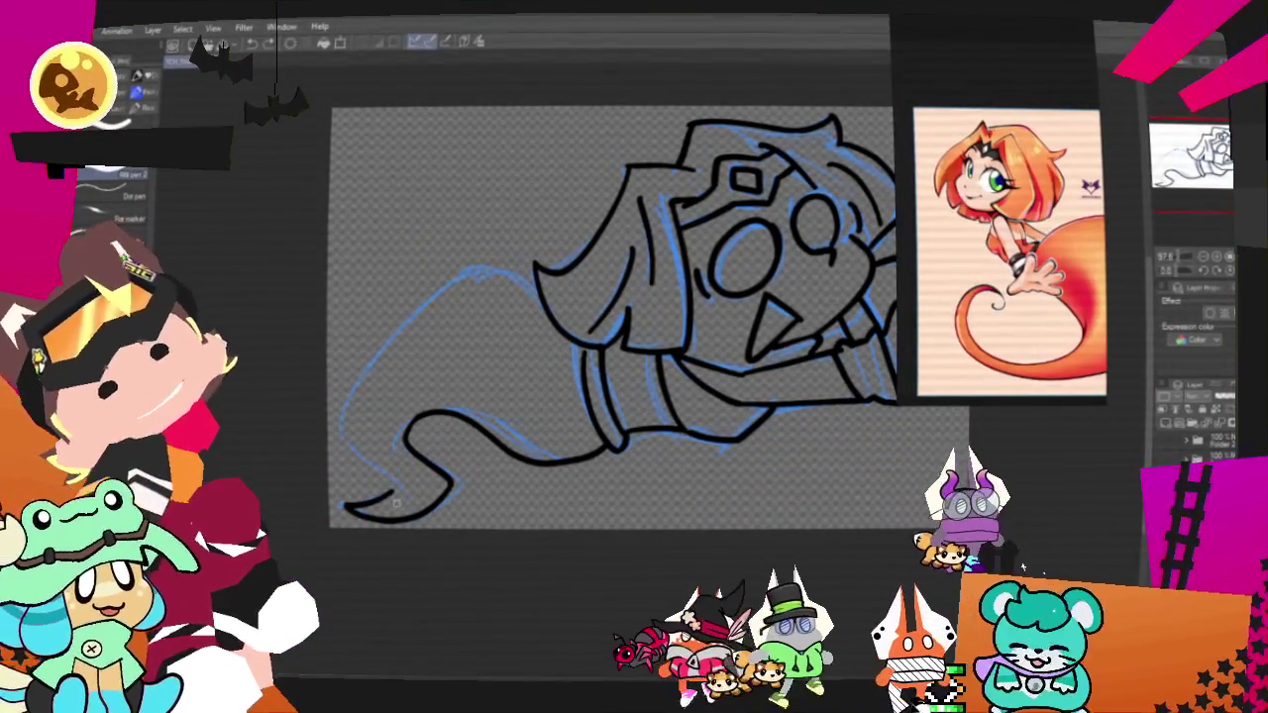
# Trace the upper tail curve in black ink and level and recentre the canvas view.
pyautogui.moveTo(525, 265); pyautogui.dragTo(342, 445)
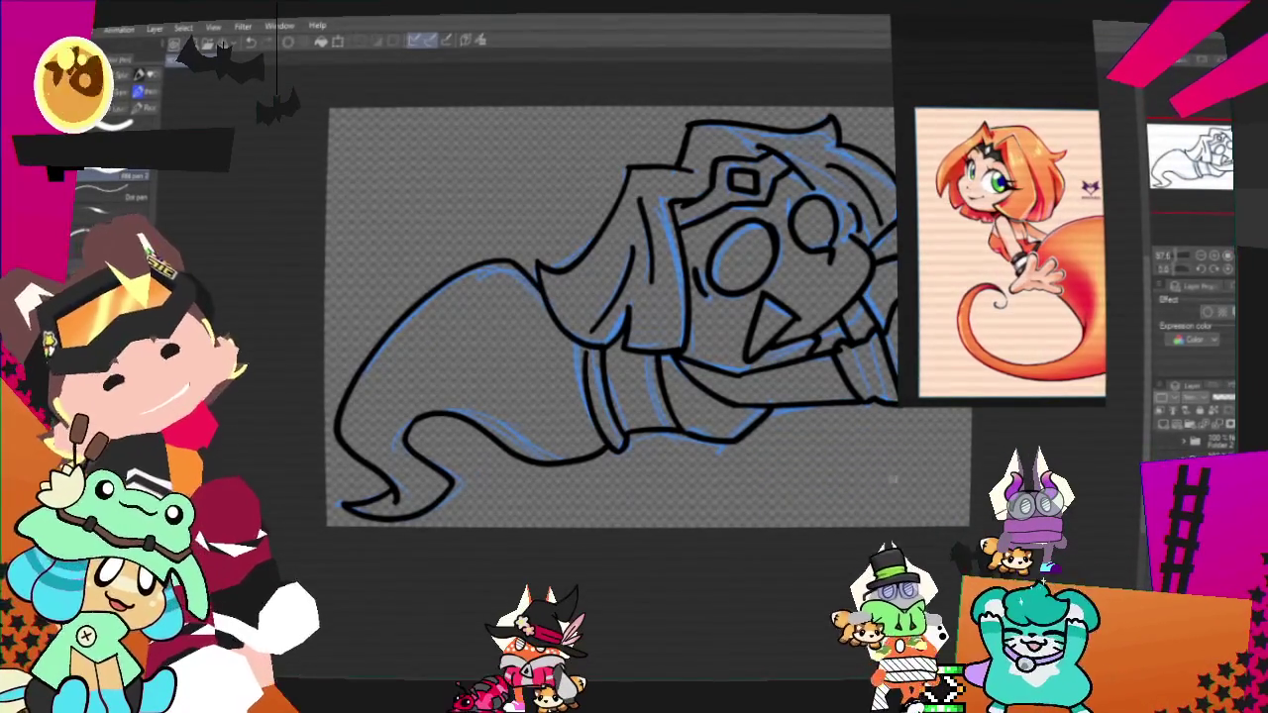
pyautogui.moveTo(594, 317); pyautogui.dragTo(495, 425)
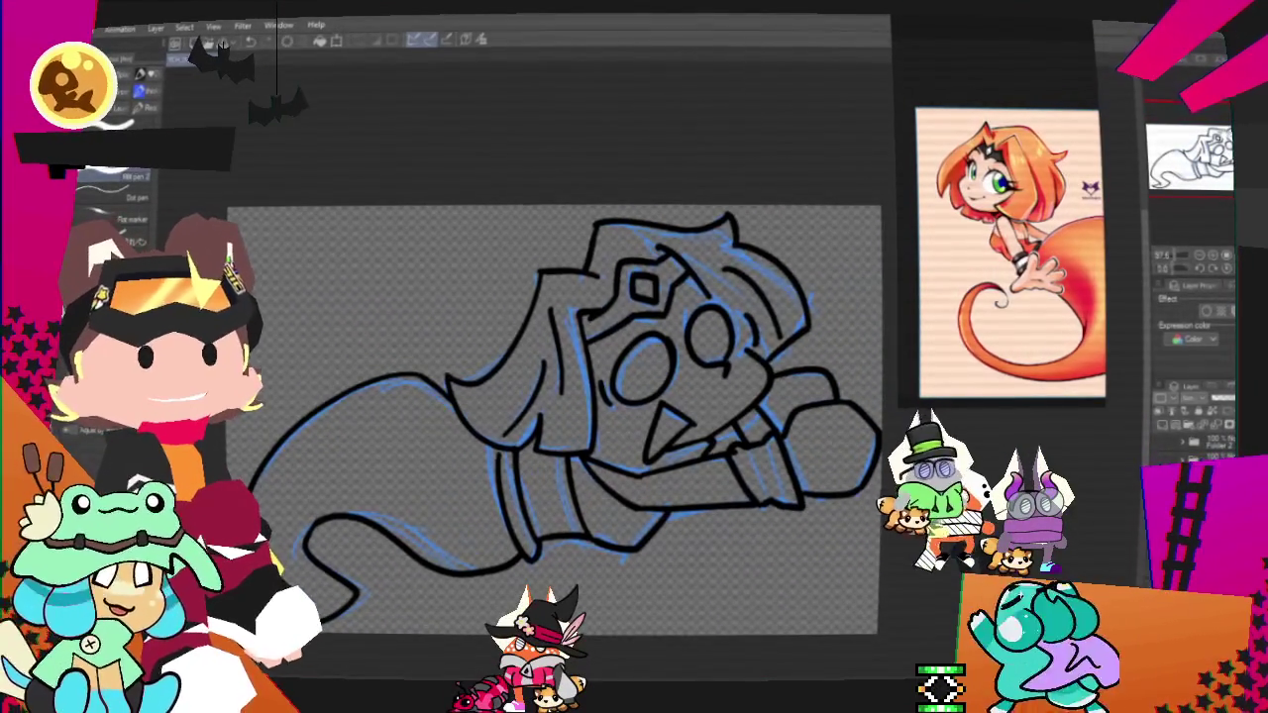
pyautogui.moveTo(555, 416)
pyautogui.mouseDown()
pyautogui.moveTo(545, 352)
pyautogui.moveTo(587, 382)
pyautogui.moveTo(573, 400)
pyautogui.mouseUp()
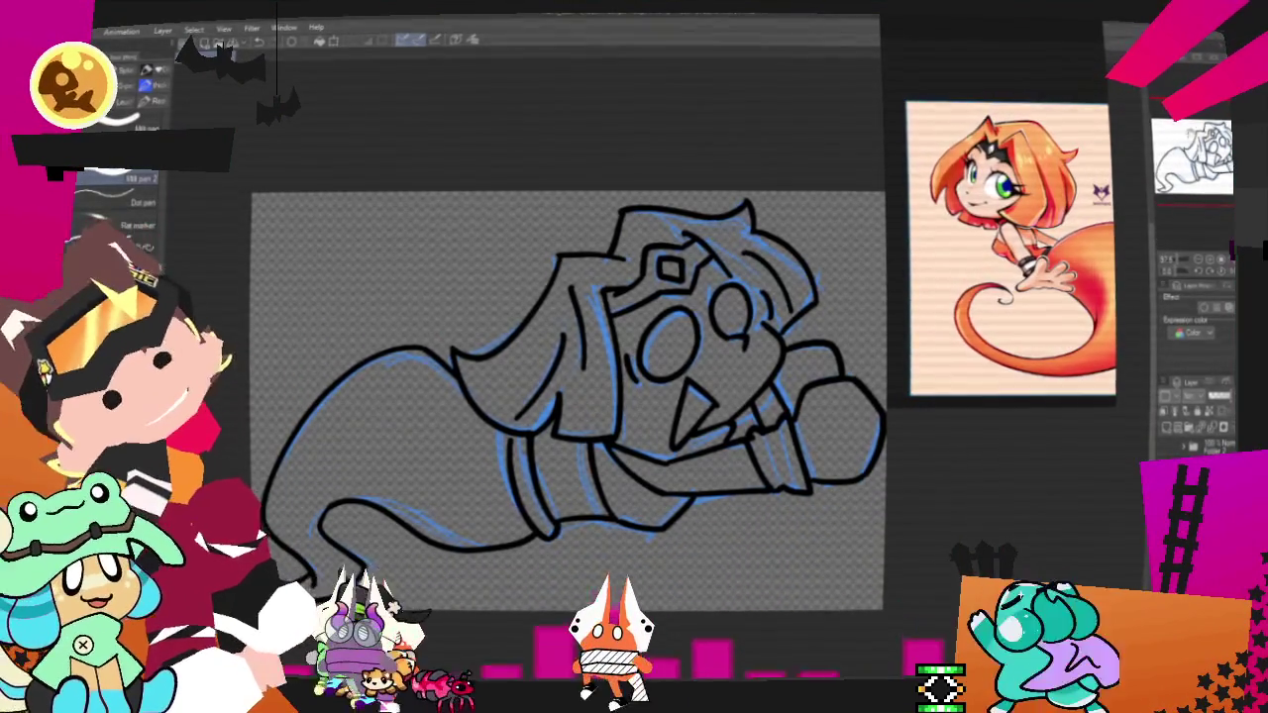
pyautogui.scroll(2, 566, 416)
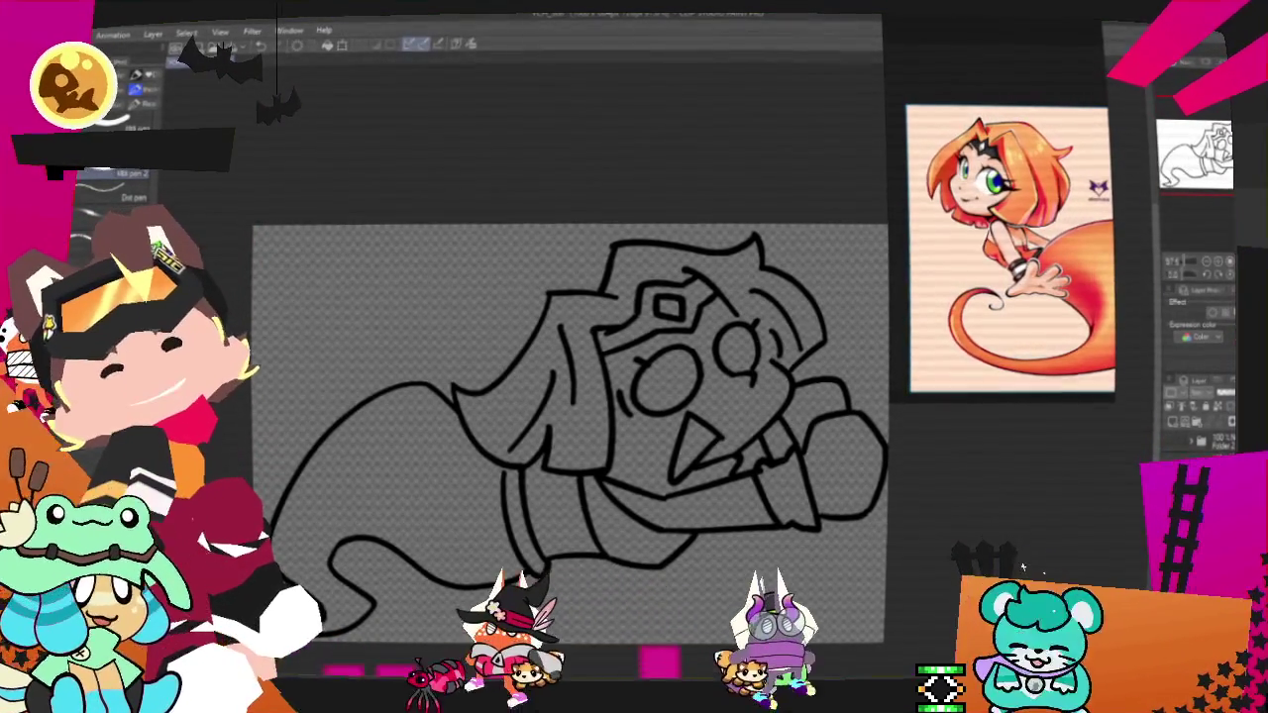
# Fill the hair with flat orange, undo the stray tail fill, and select the hair area.
pyautogui.press('g')
pyautogui.click(564, 348)
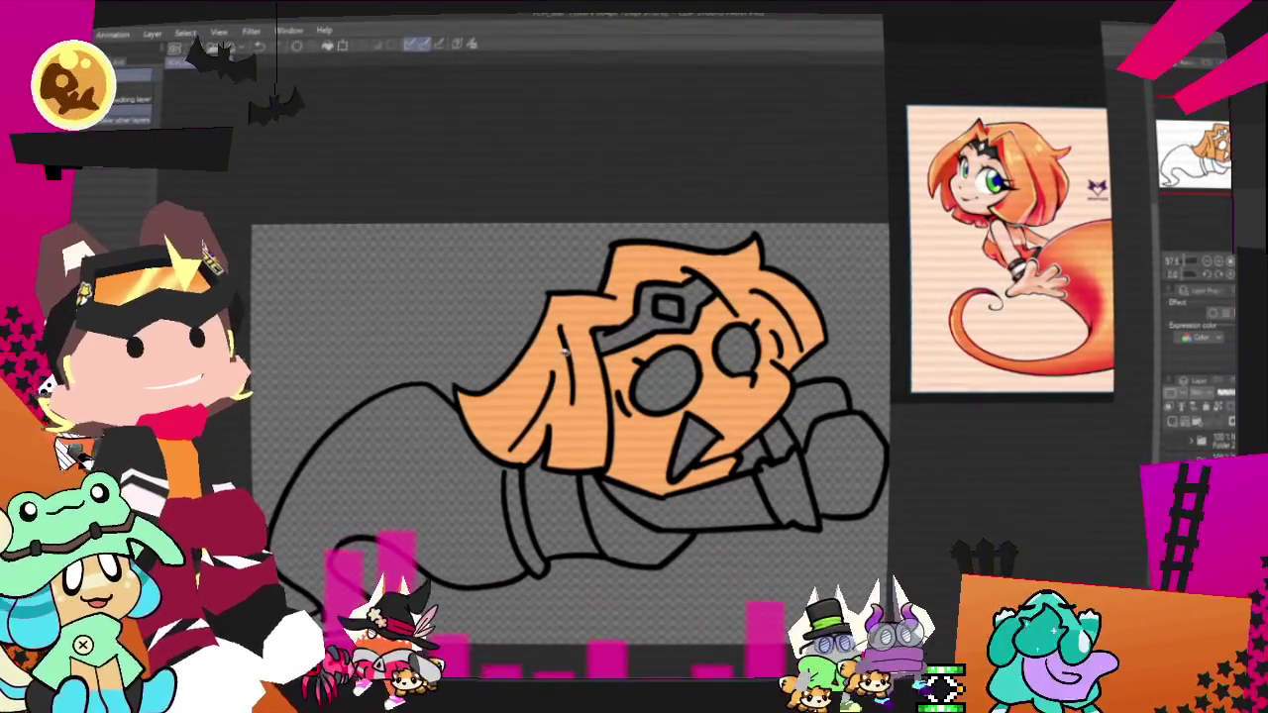
pyautogui.hotkey('ctrl', 'z')
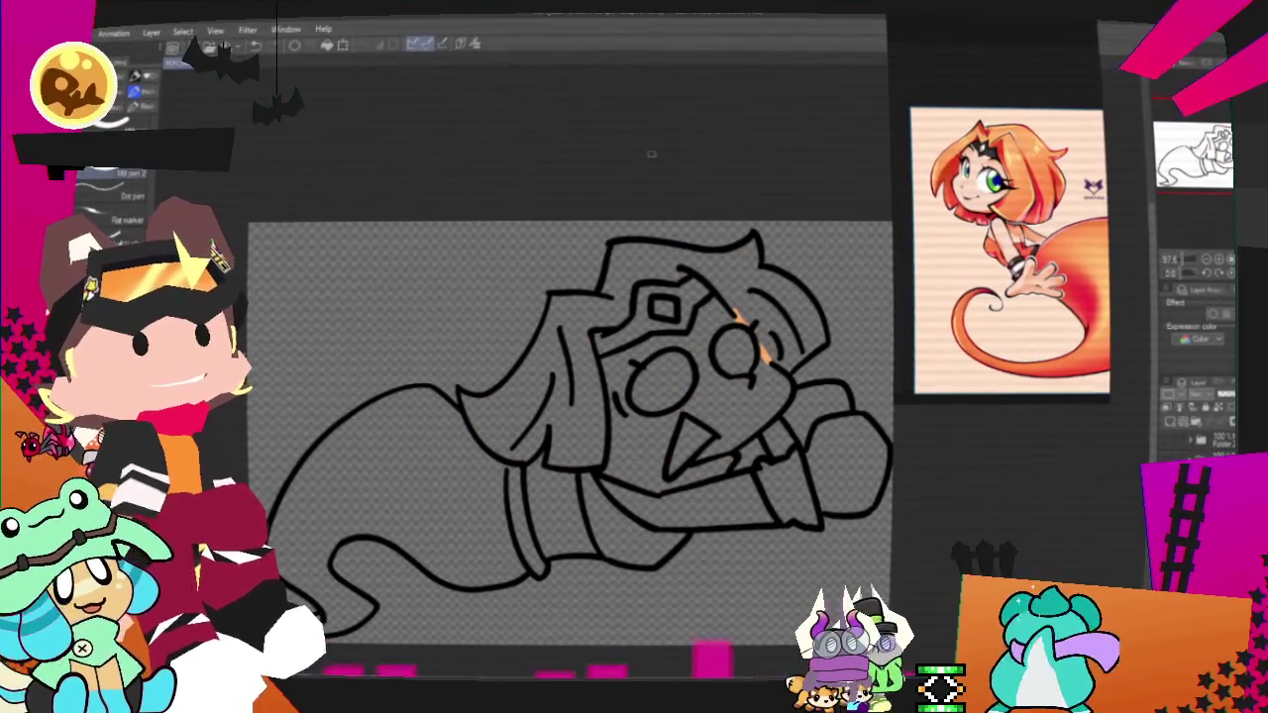
pyautogui.click(574, 327)
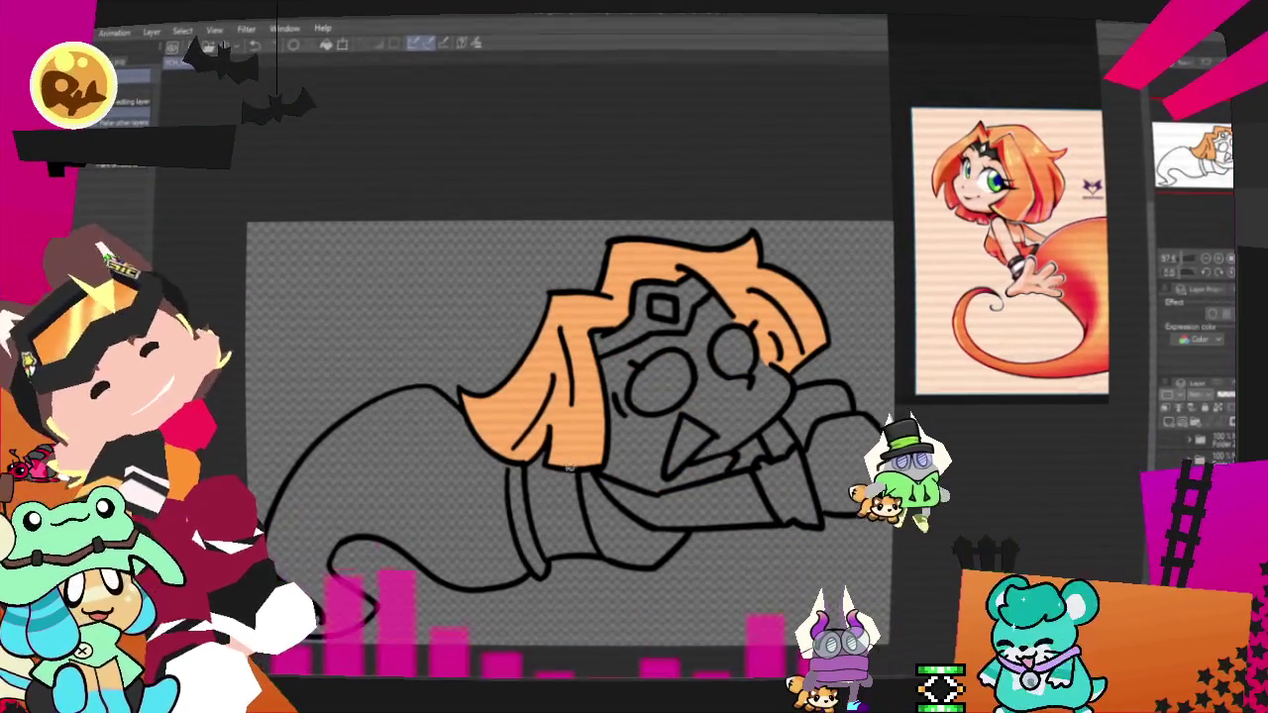
pyautogui.click(426, 495)
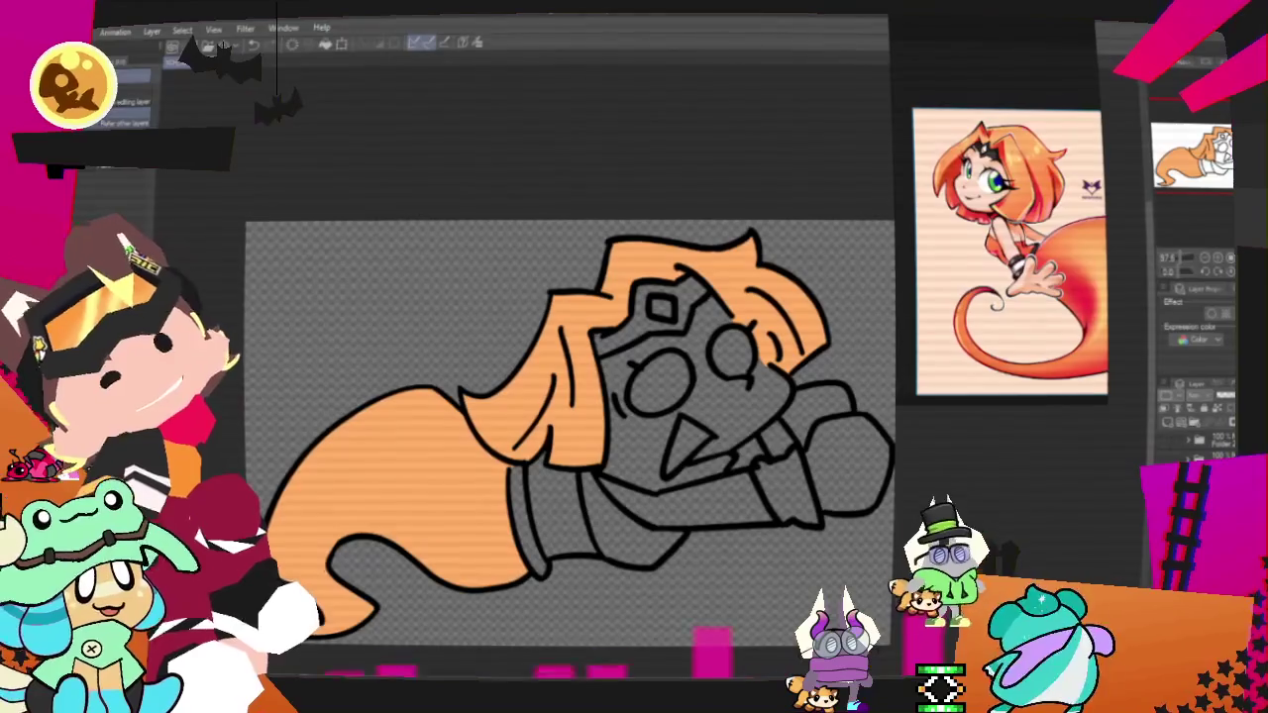
pyautogui.hotkey('ctrl', 'z')
pyautogui.click(543, 317)
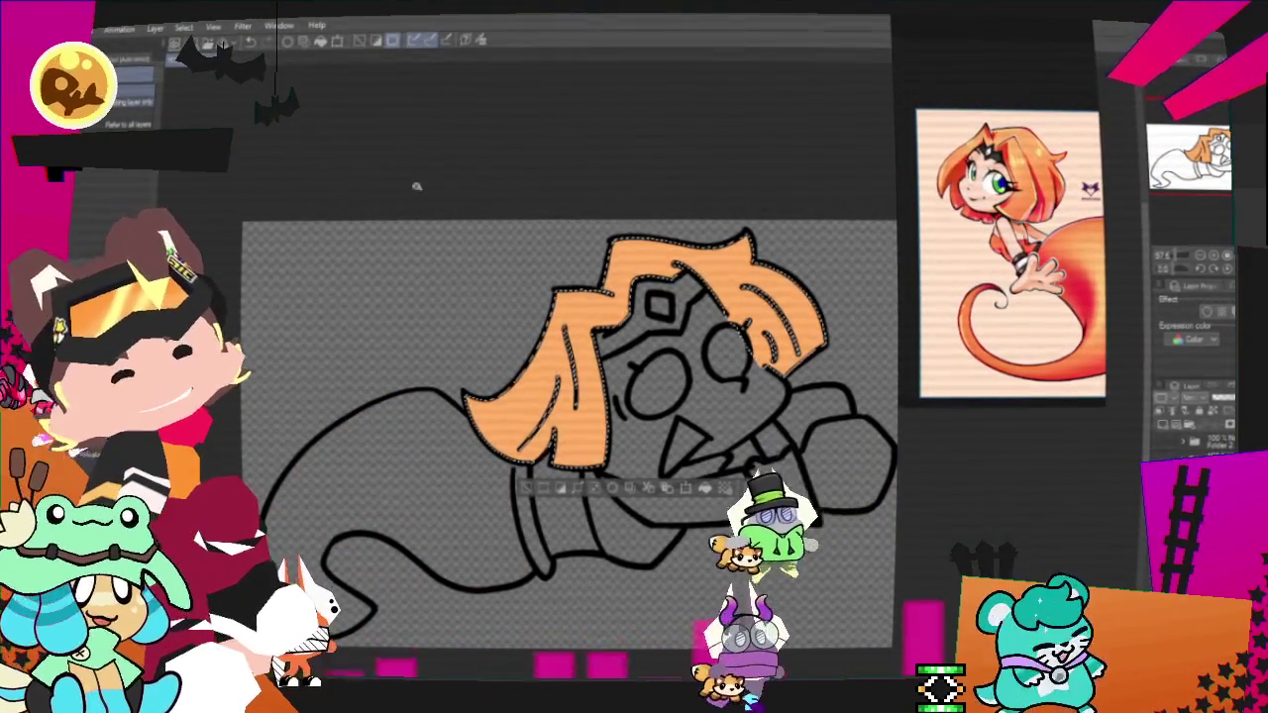
# Shade the hair with an orange sampled from the reference picture, then deselect.
pyautogui.click(479, 44)
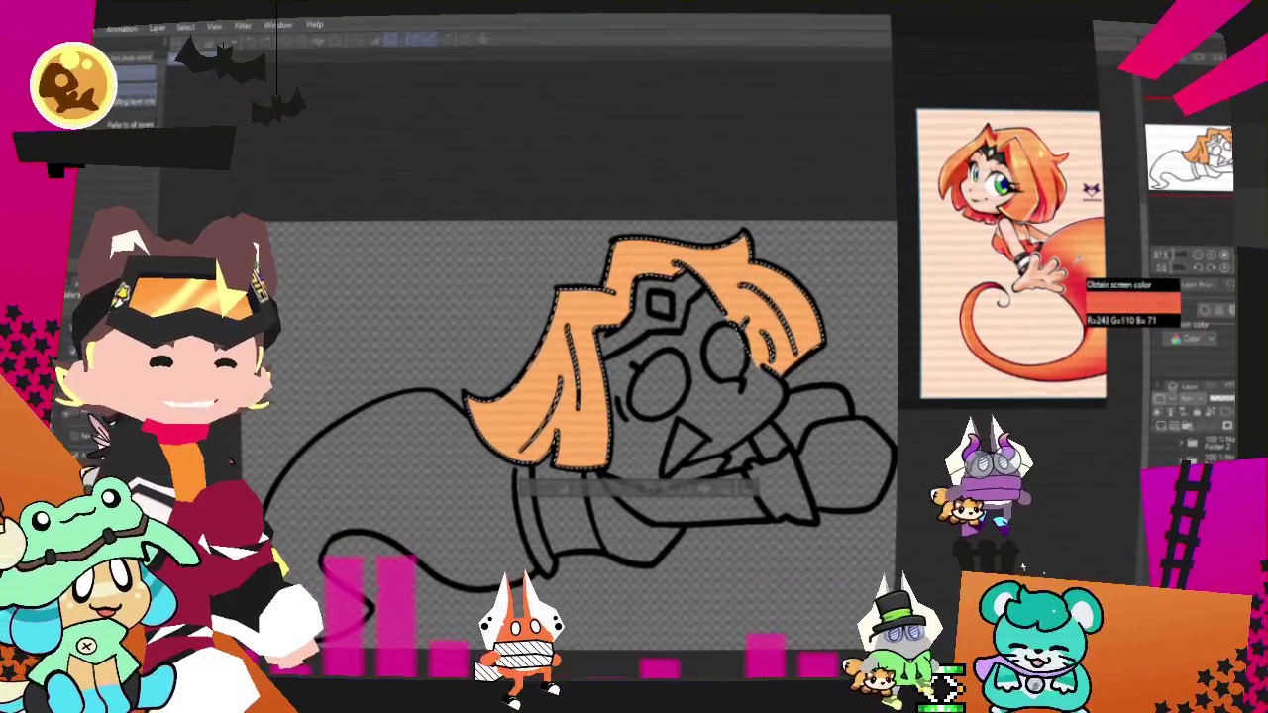
pyautogui.click(1081, 280)
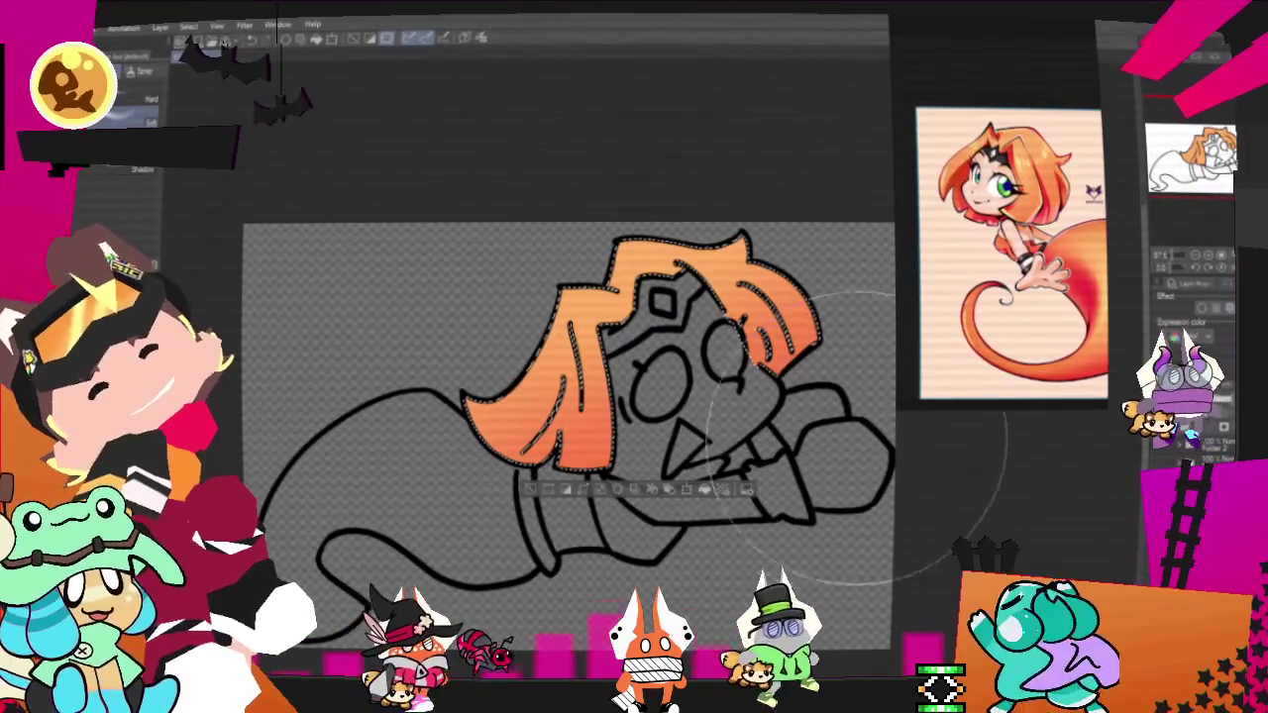
pyautogui.hotkey('ctrl', 'd')
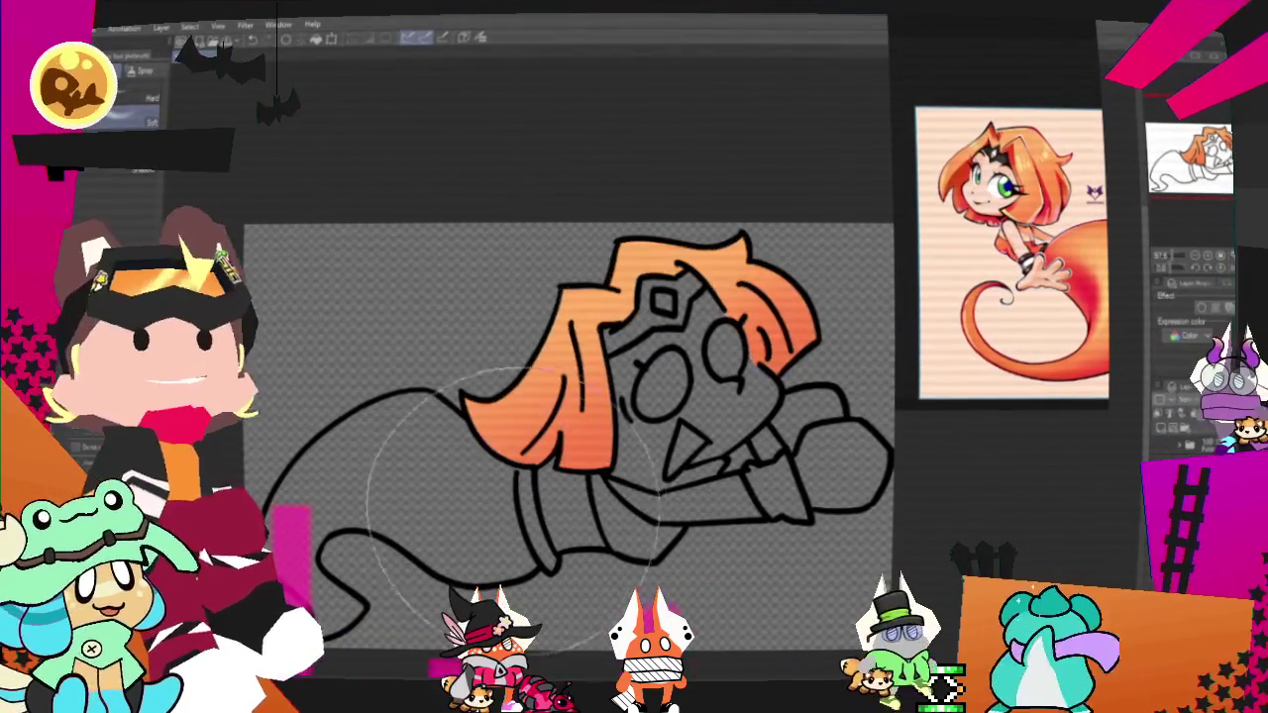
# Fill the tail with an orange gradient and clear the selection.
pyautogui.press('g')
pyautogui.click(415, 485)
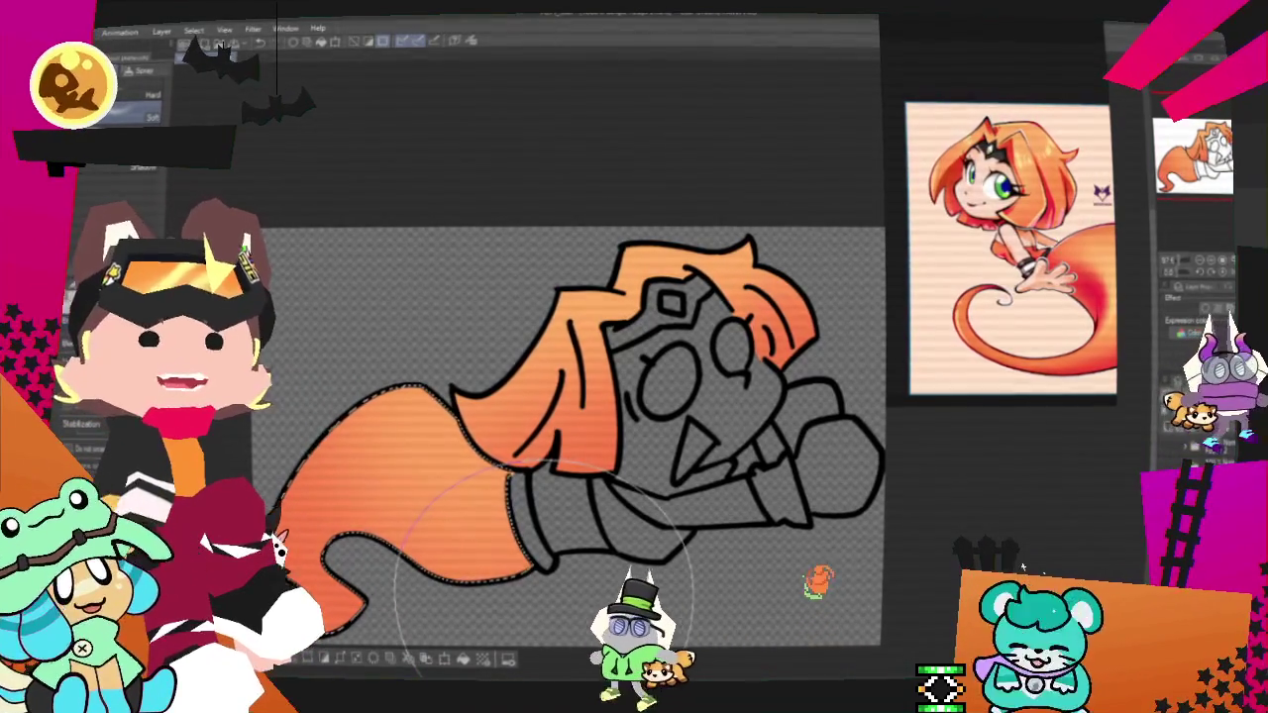
pyautogui.hotkey('ctrl', 'd')
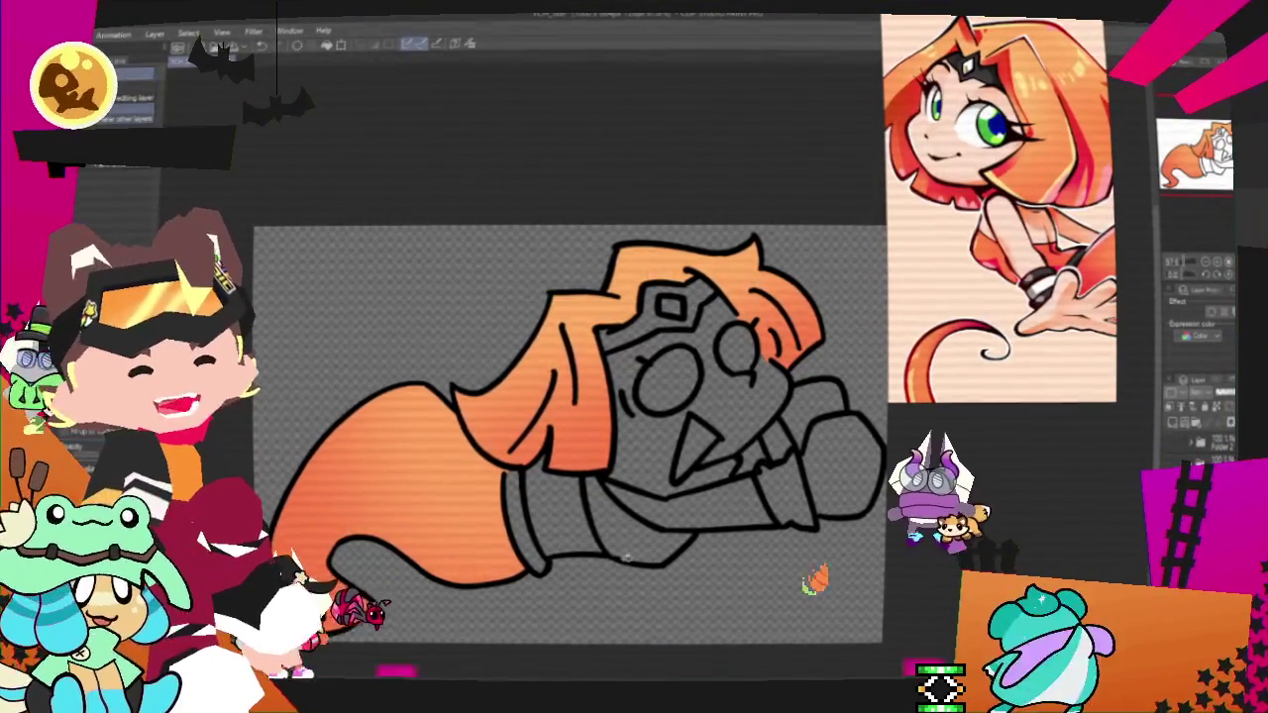
# Colour the tail section beneath the arm orange, zooming in and back out.
pyautogui.scroll(2, 591, 536)
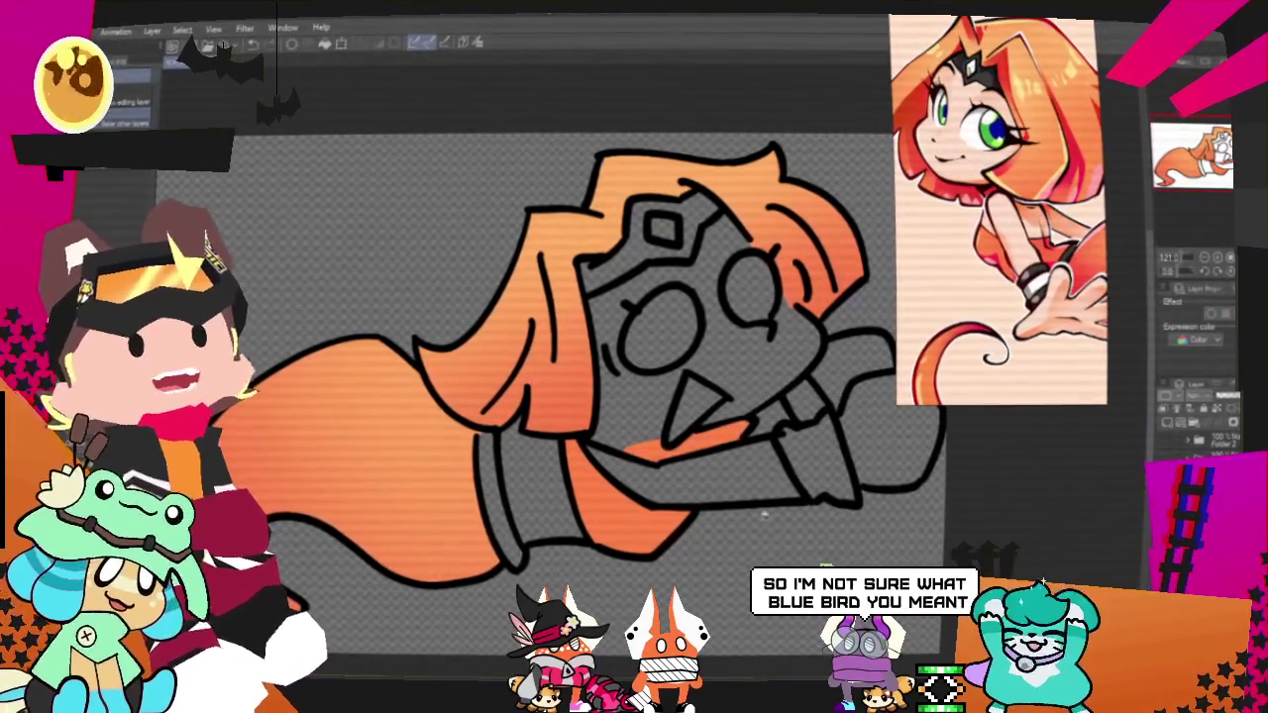
pyautogui.scroll(-2, 522, 396)
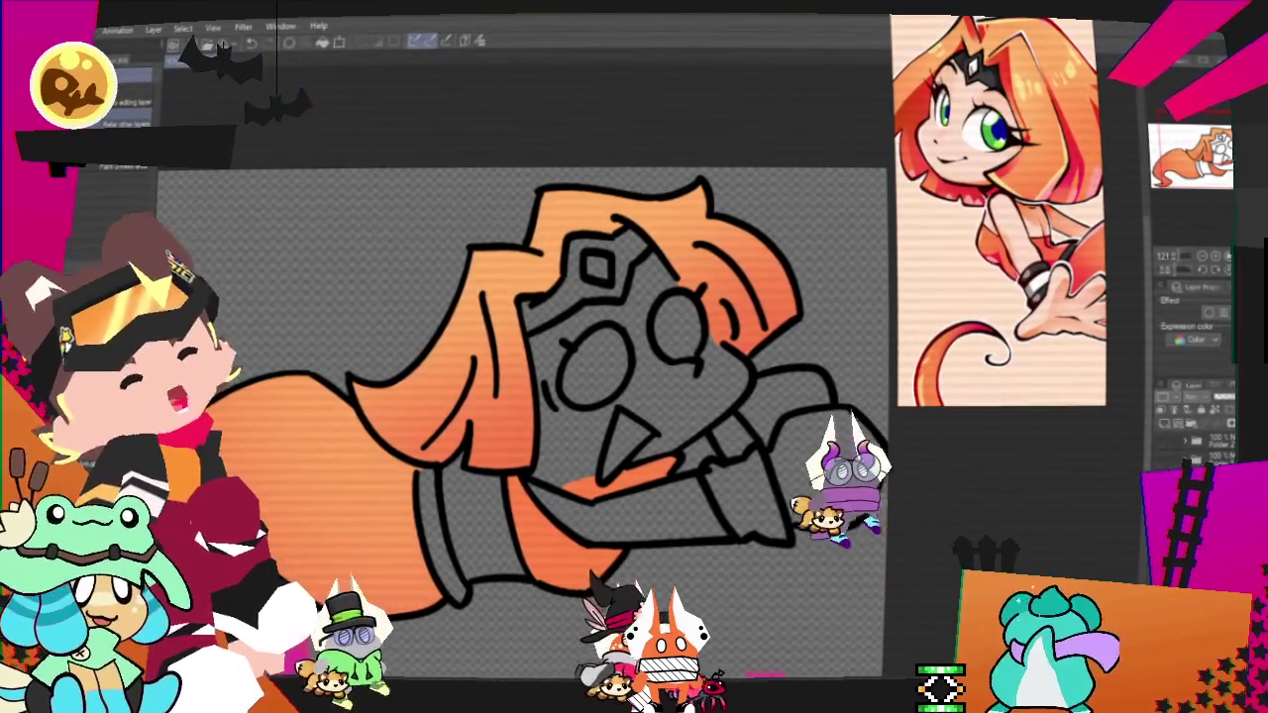
pyautogui.press('p')
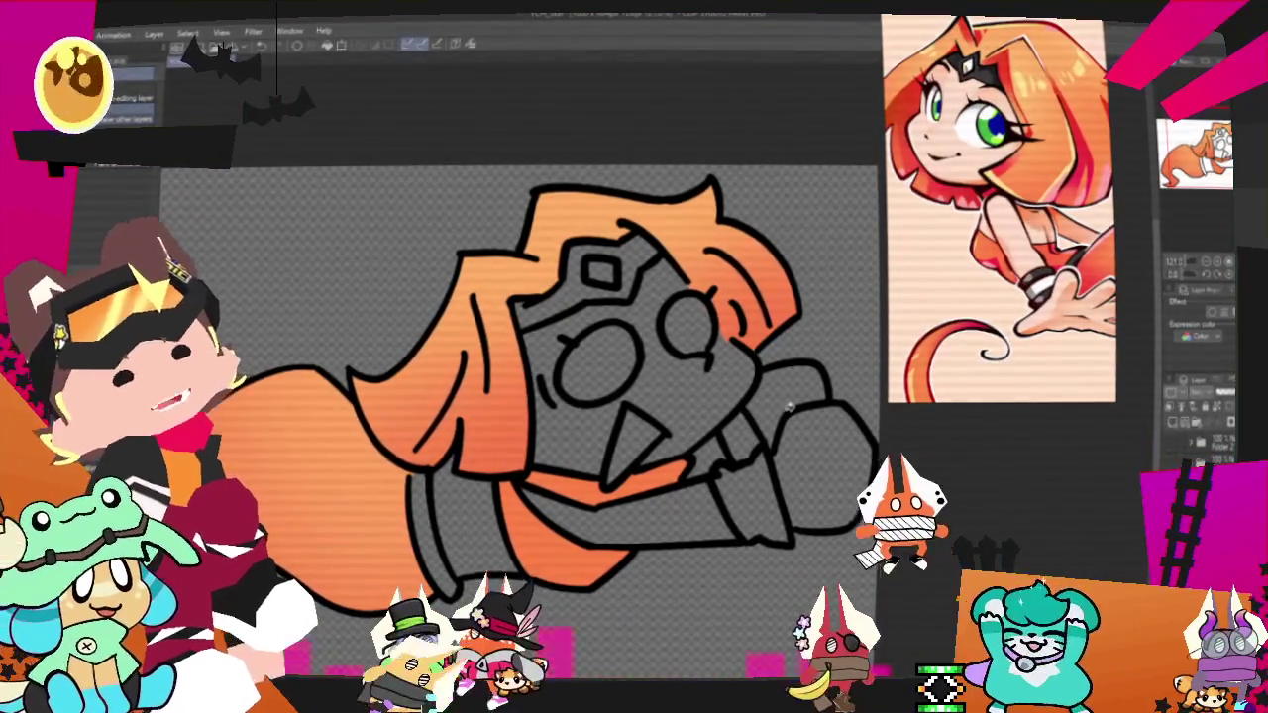
# Fill the face and arms with a peach skin colour.
pyautogui.click(700, 377)
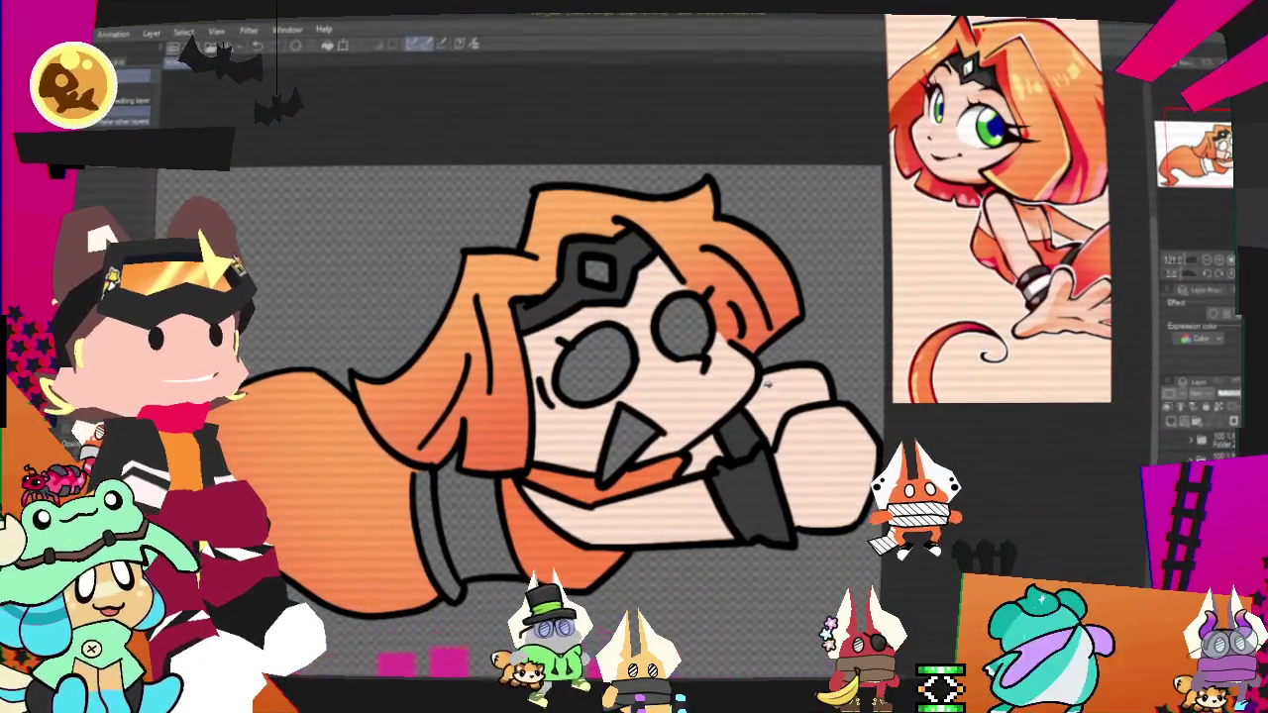
pyautogui.press('p')
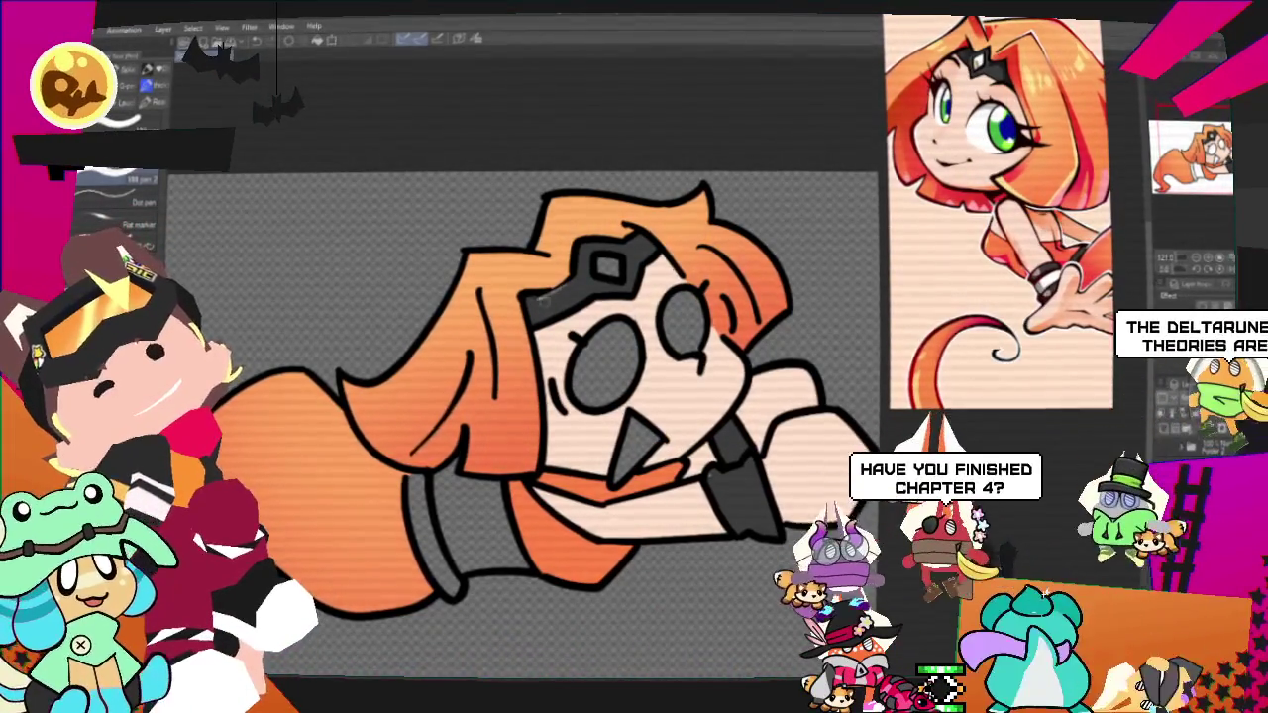
pyautogui.press('g')
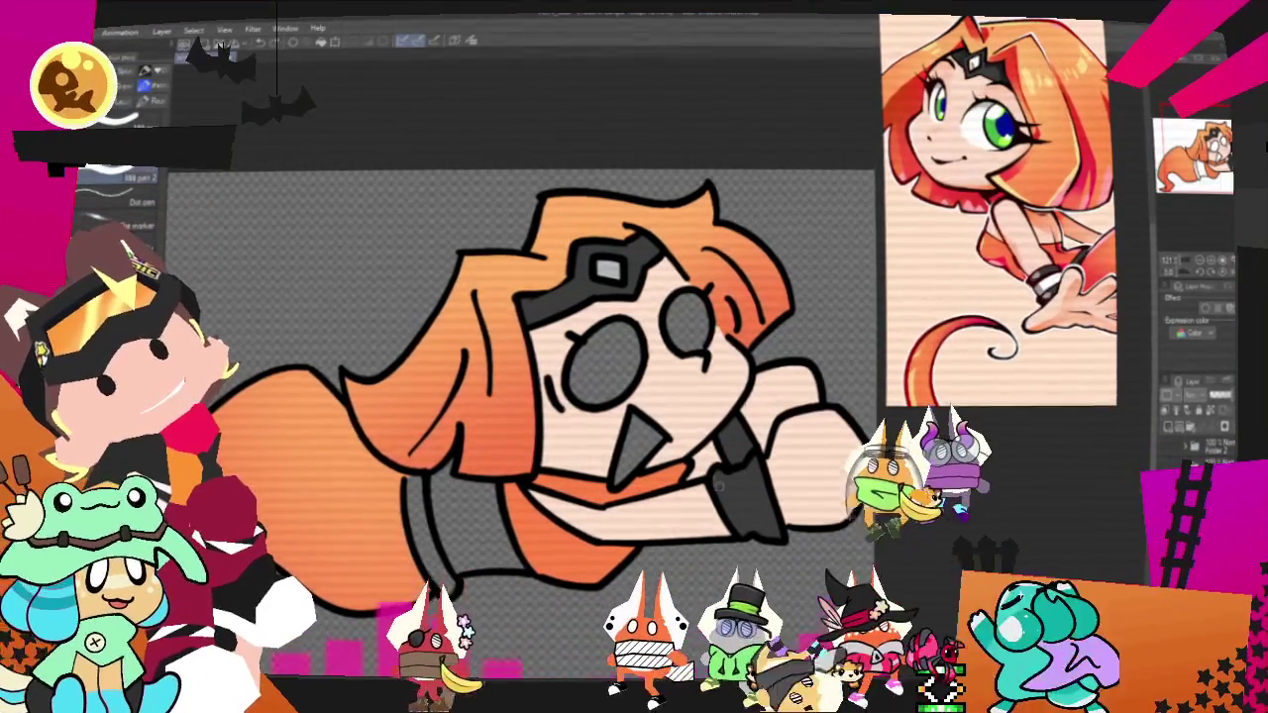
# Fill the wristband stripes with light grey.
pyautogui.click(749, 482)
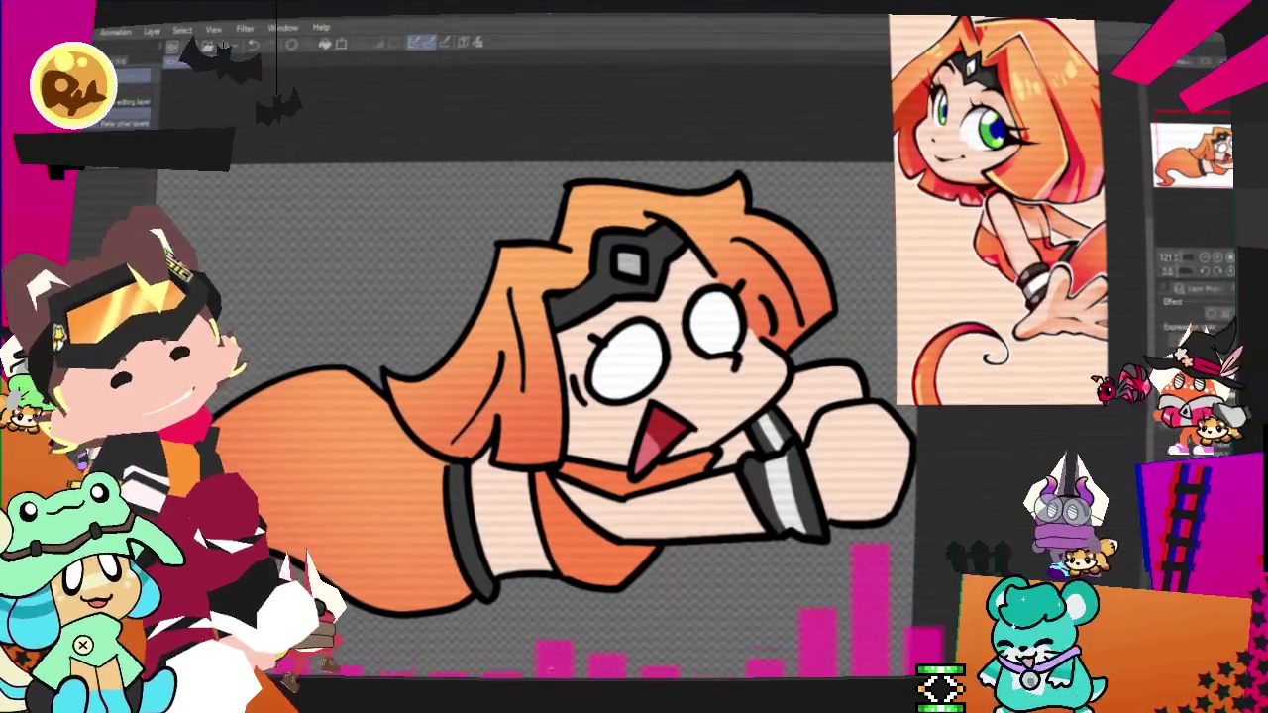
pyautogui.scroll(-5, 580, 446)
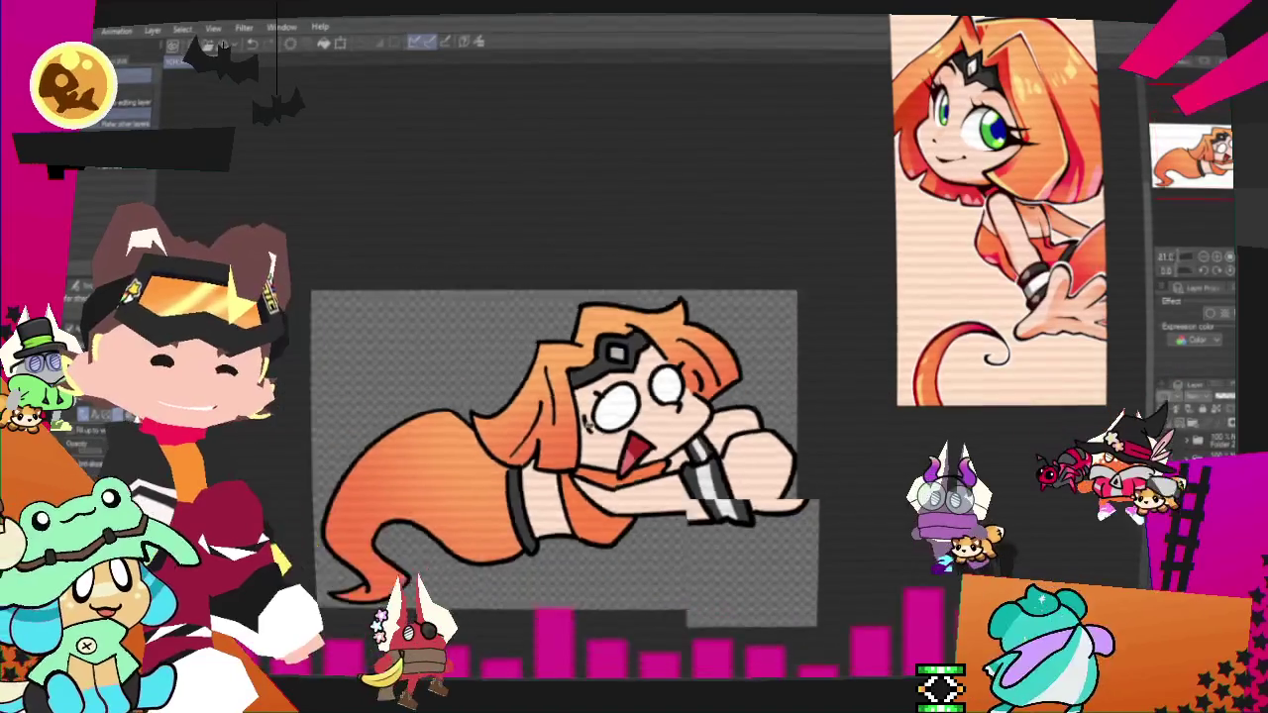
# Bring up File > Export (Single Layer) to list the image formats for the drawing.
pyautogui.scroll(3, 579, 446)
pyautogui.scroll(-1, 580, 445)
pyautogui.scroll(1, 560, 439)
pyautogui.scroll(1, 559, 439)
pyautogui.scroll(-2, 559, 439)
pyautogui.scroll(1, 559, 439)
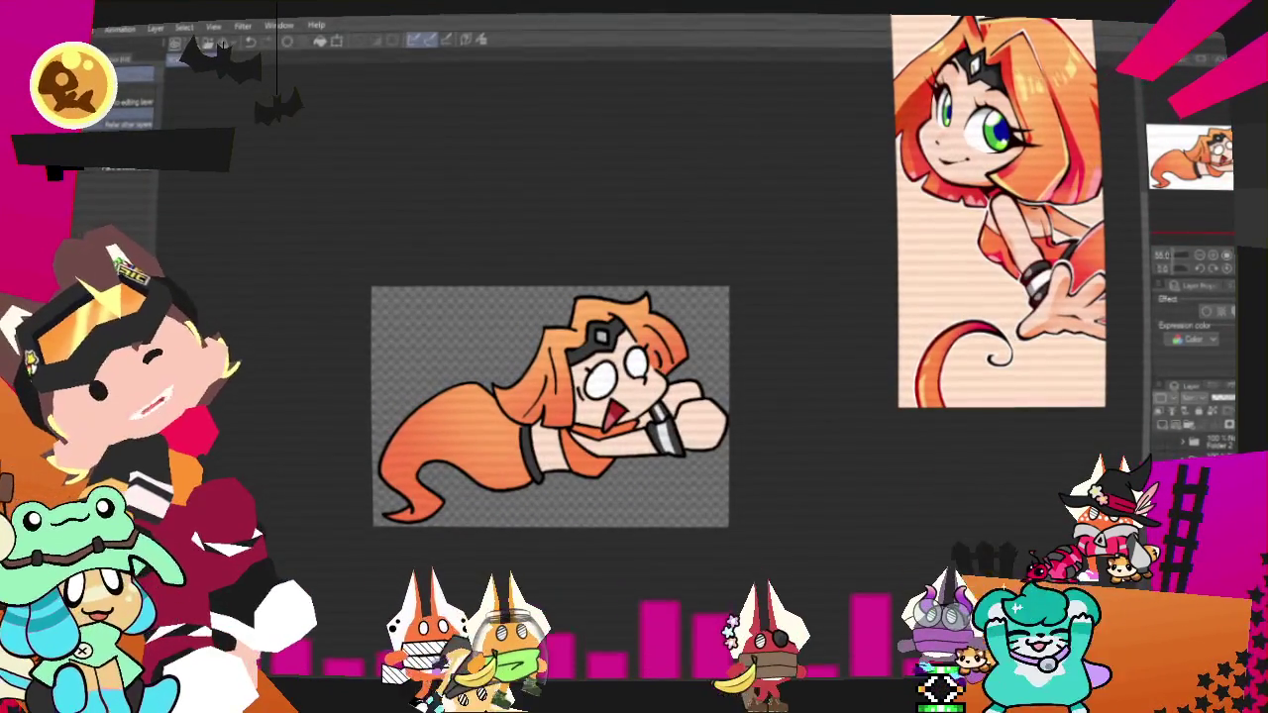
pyautogui.hotkey('alt', 'f')
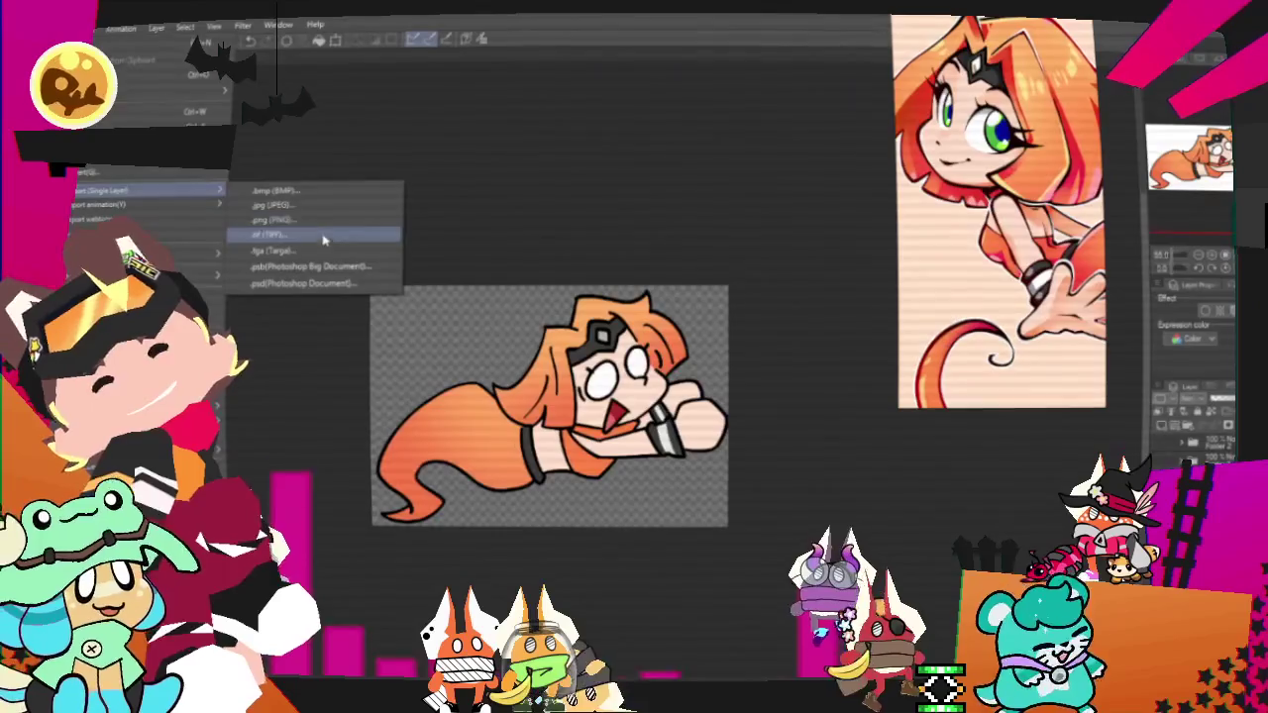
pyautogui.click(321, 230)
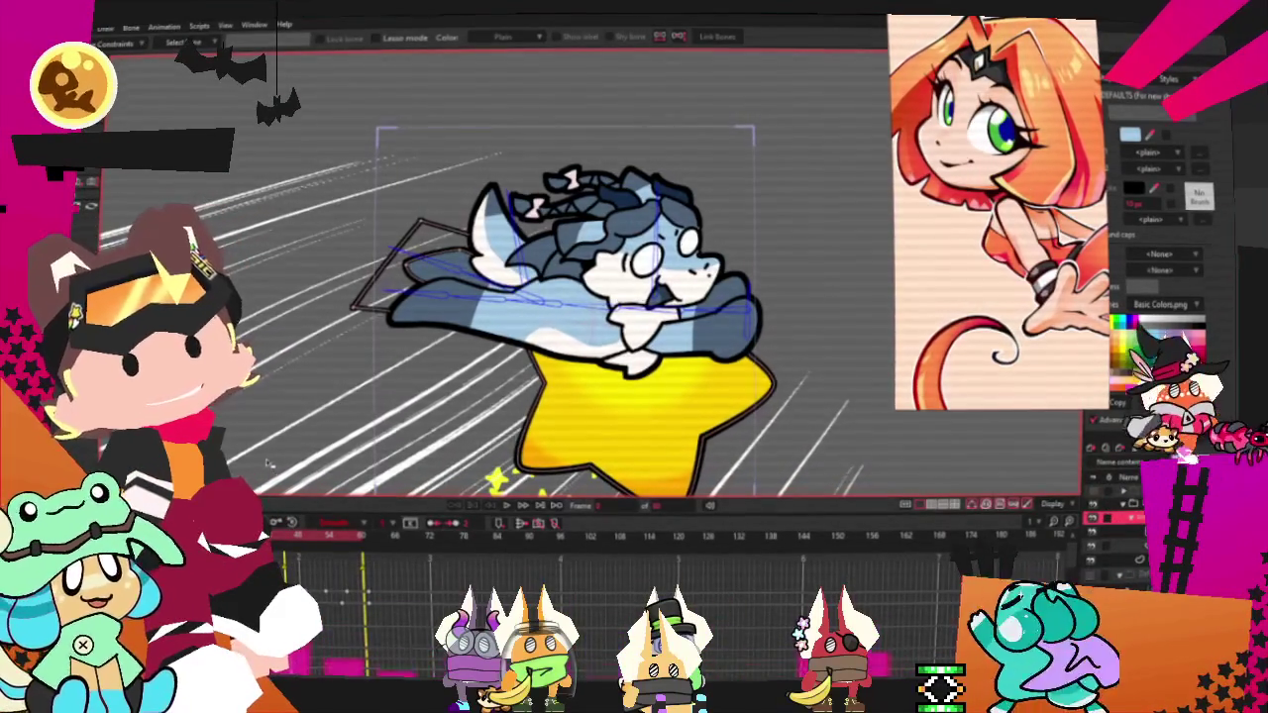
# Frame the star-riding rig in the Moho canvas and select the Transform Layer tool.
pyautogui.scroll(-2, 266, 466)
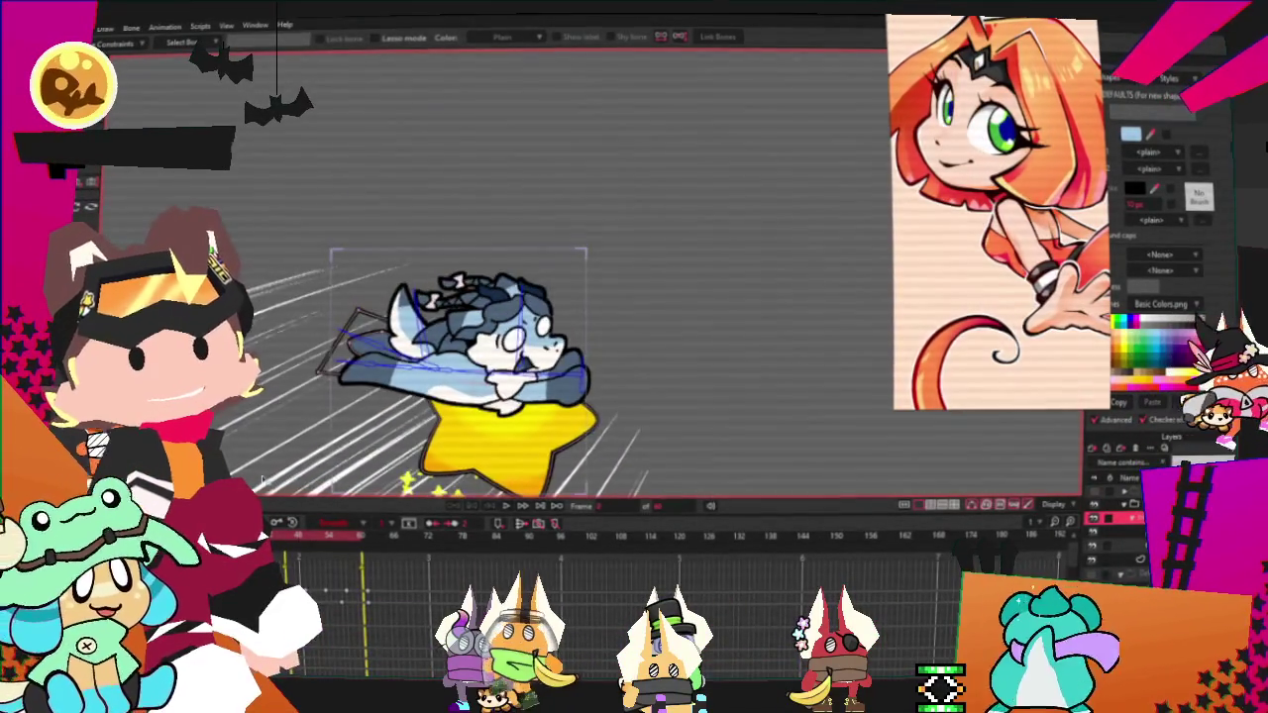
pyautogui.scroll(-2, 266, 466)
pyautogui.scroll(3, 449, 392)
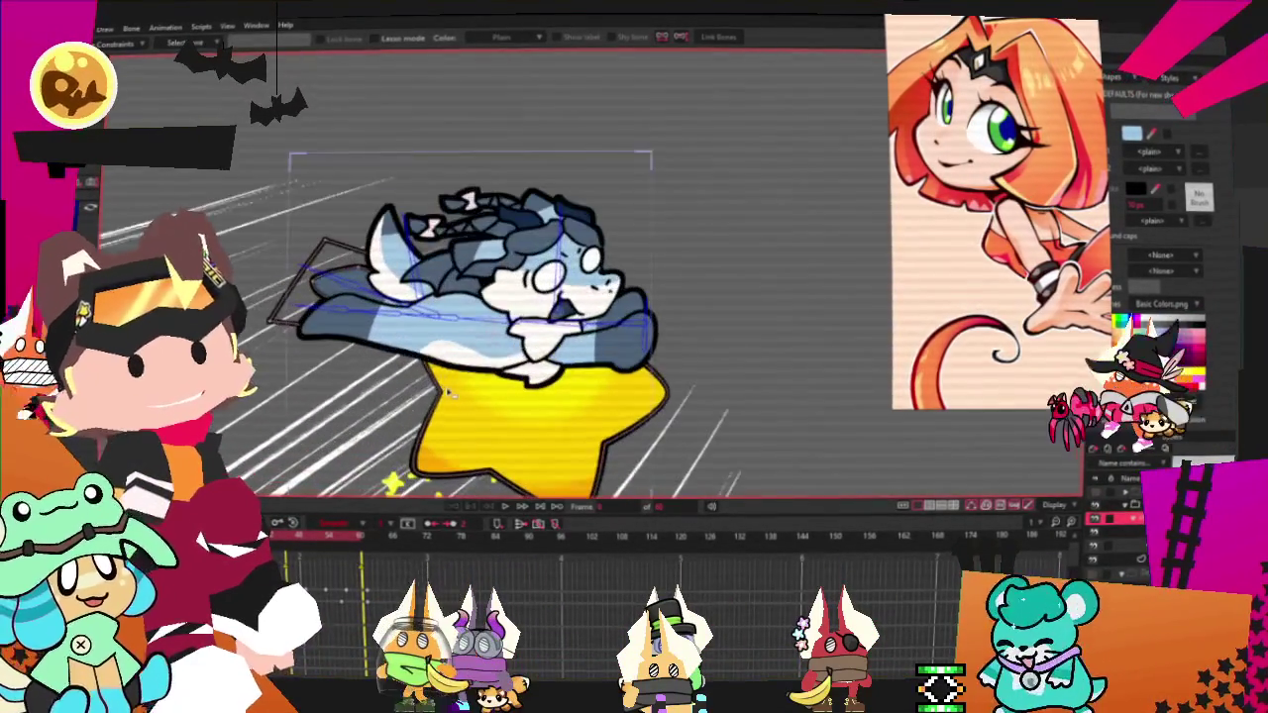
pyautogui.scroll(1, 458, 406)
pyautogui.hotkey('shift', 't')
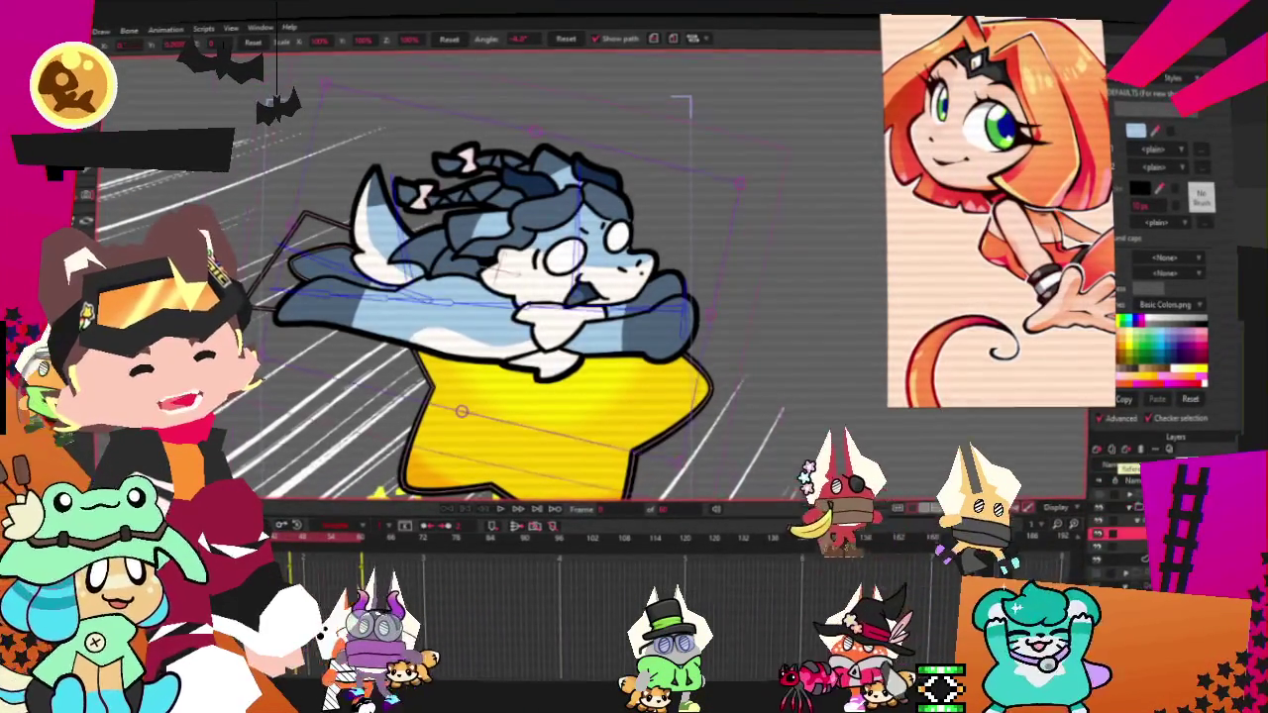
# Set the image layer's source to Genieproblem from the Staracters folder and play the animation.
pyautogui.doubleClick(1139, 507)
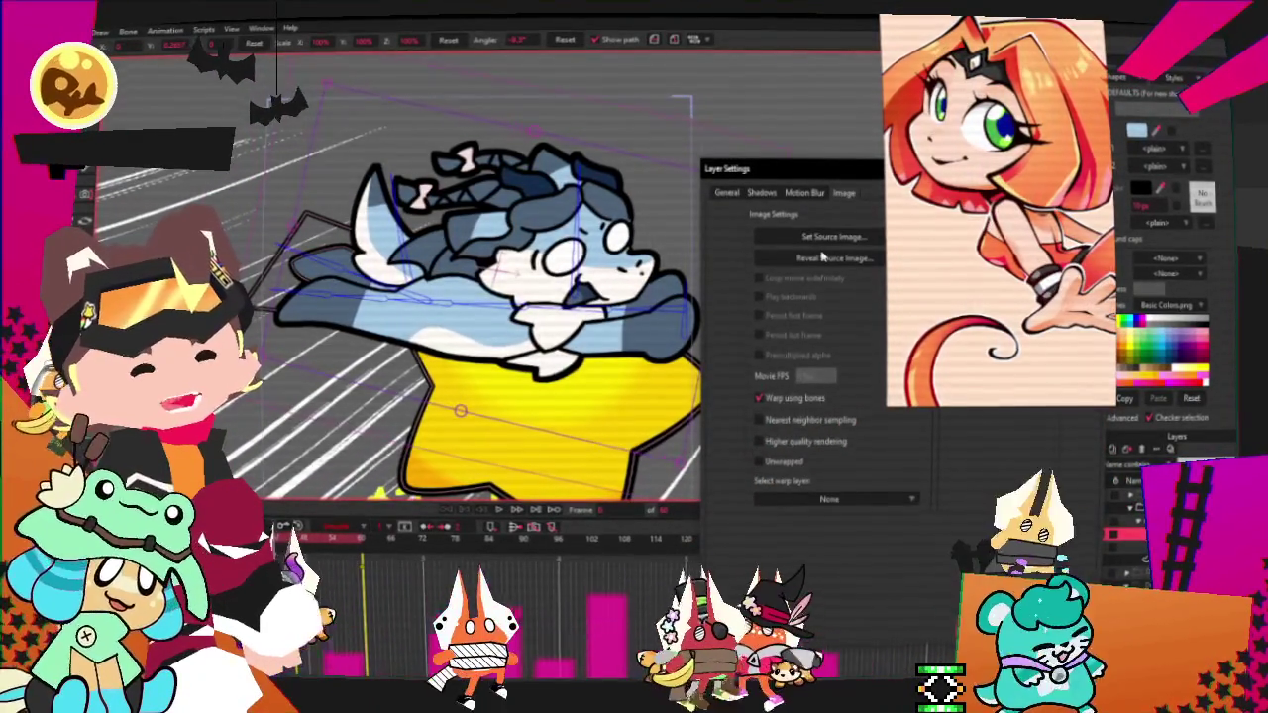
pyautogui.click(830, 238)
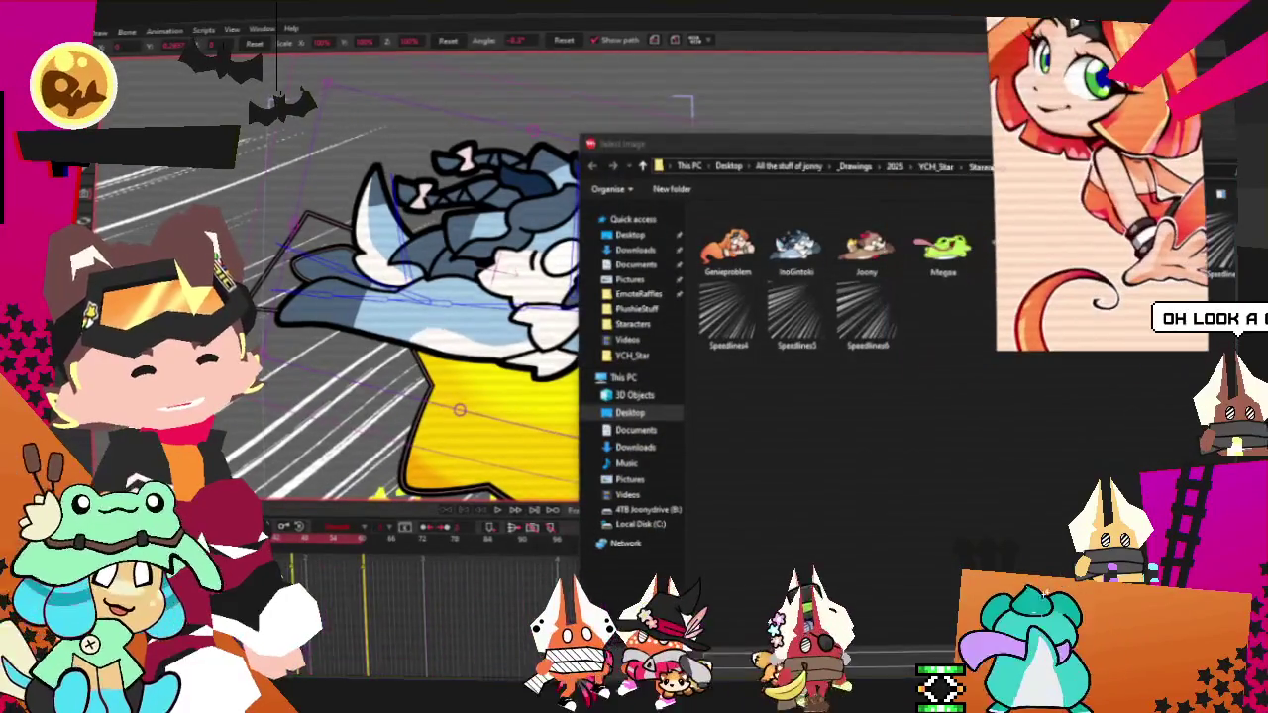
pyautogui.click(729, 242)
pyautogui.press('Return')
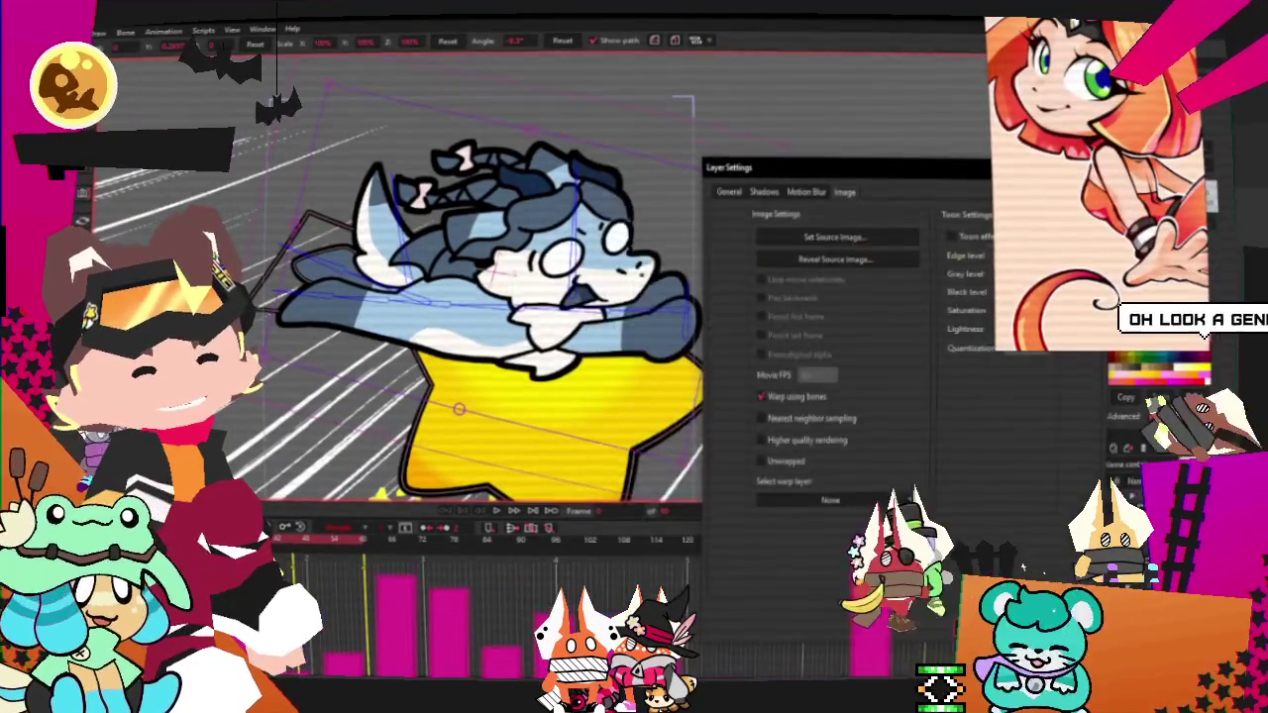
pyautogui.press('Return')
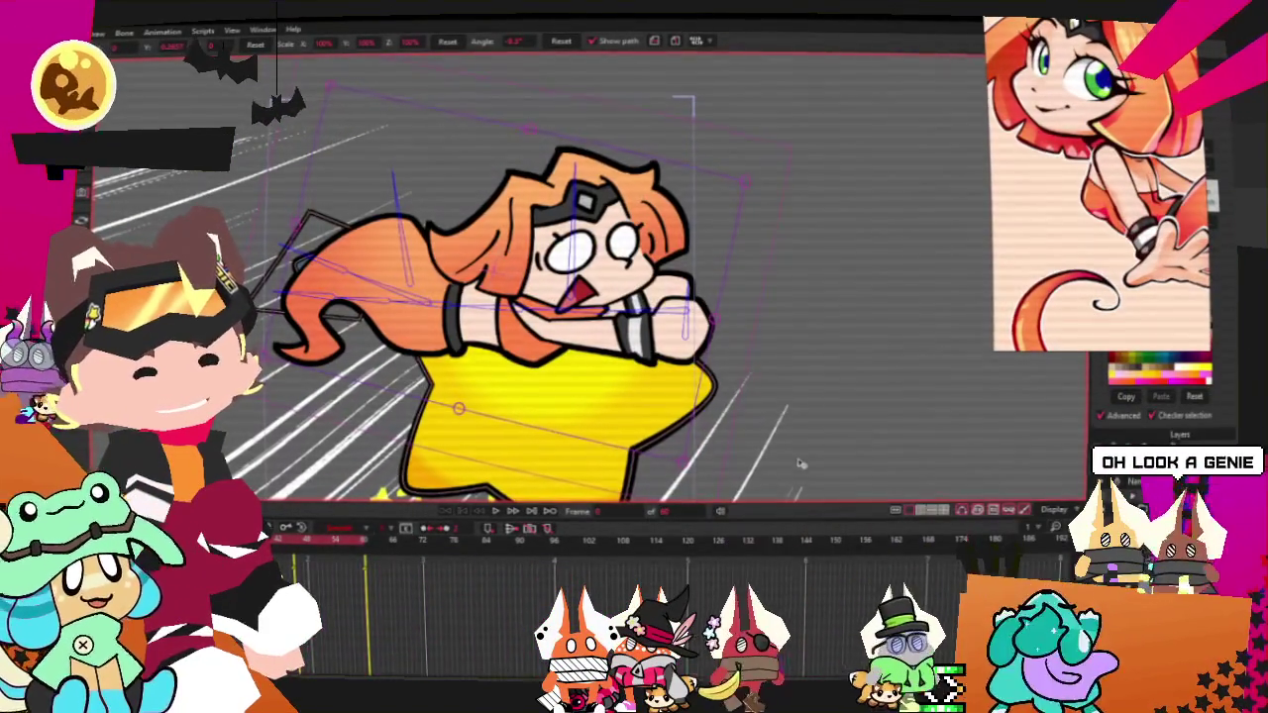
pyautogui.click(498, 513)
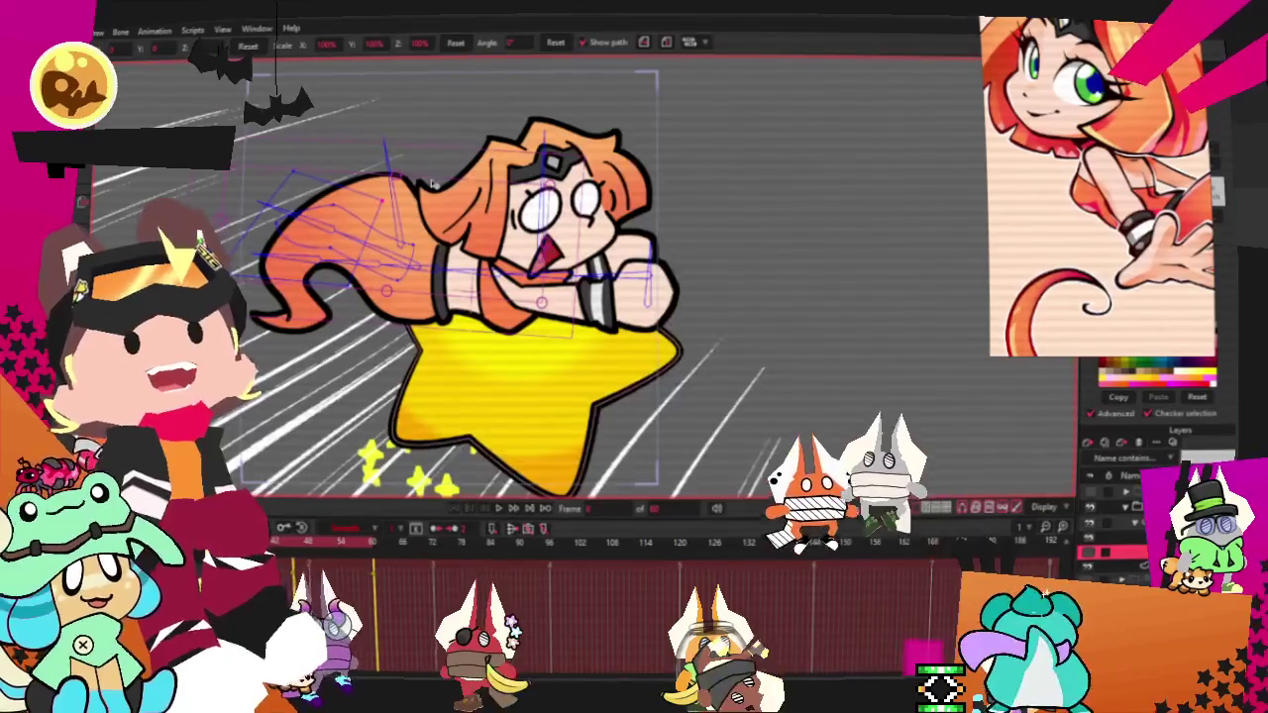
# Show the bone strength areas with the S shortcut and select a bone over the mermaid to adjust.
pyautogui.scroll(2, 376, 188)
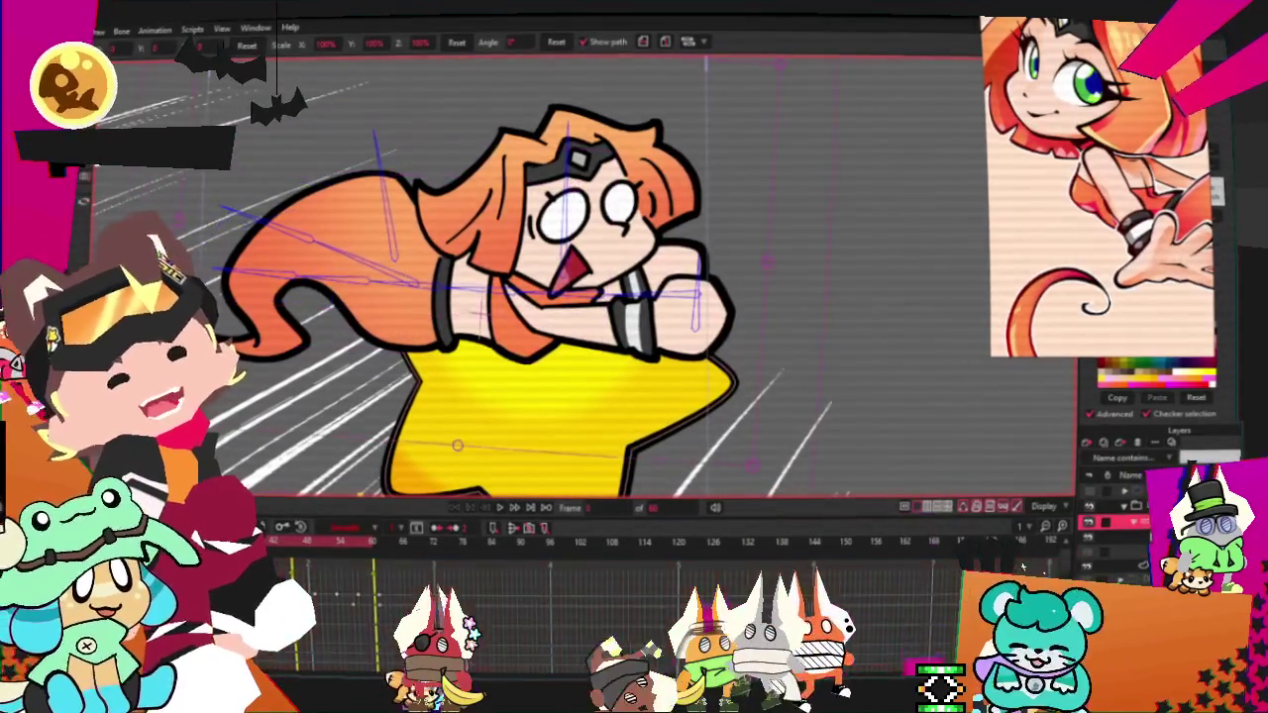
pyautogui.press('s')
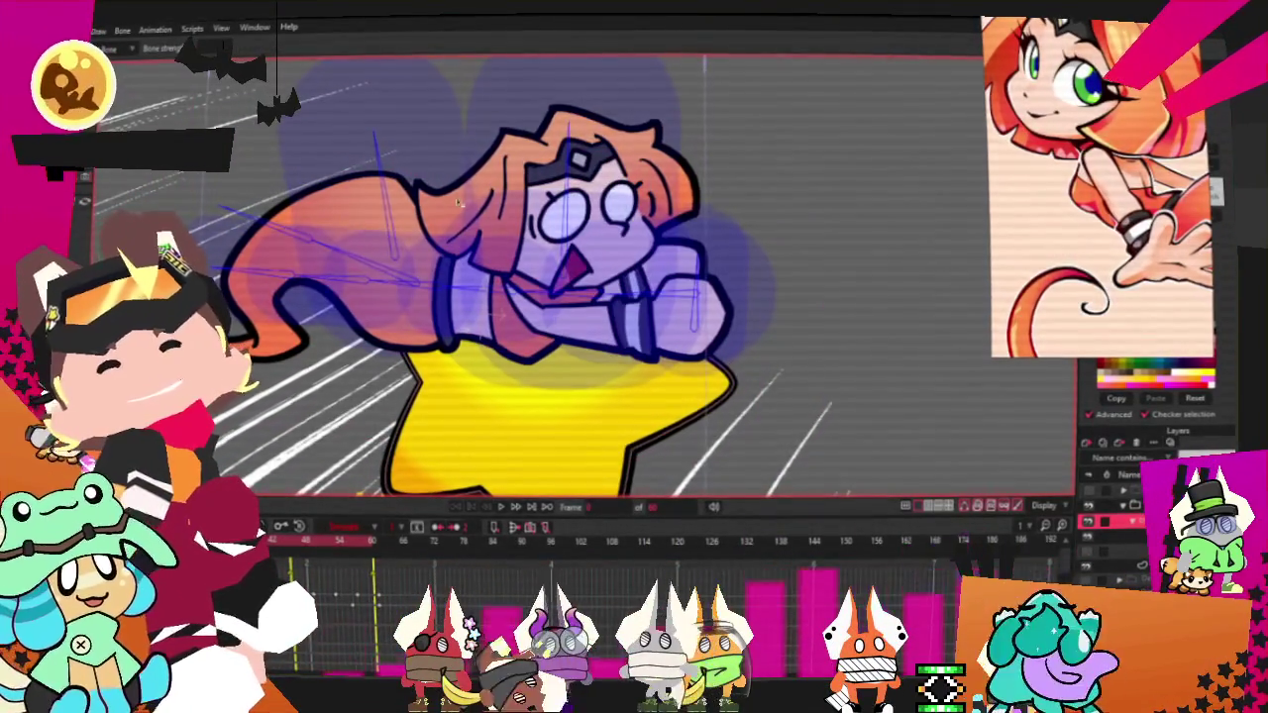
pyautogui.click(394, 284)
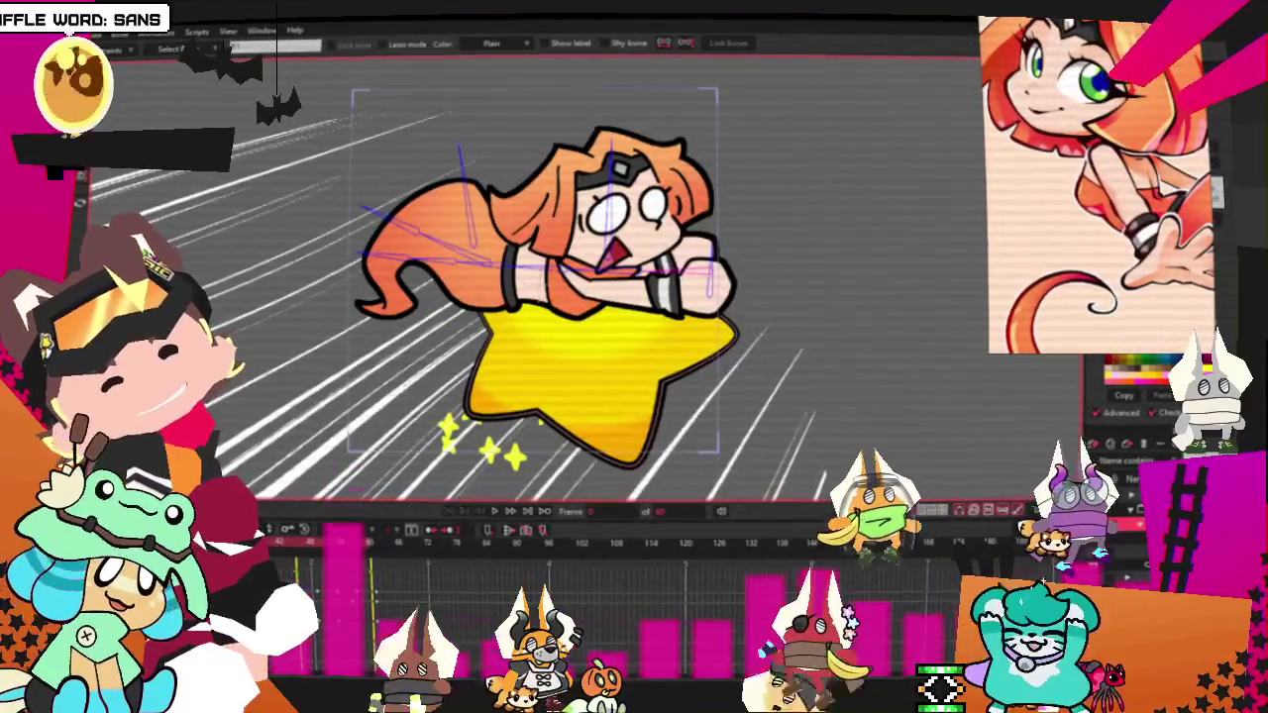
# Render the mermaid star-riding animation via File > Render and close the finished preview.
pyautogui.click(97, 33)
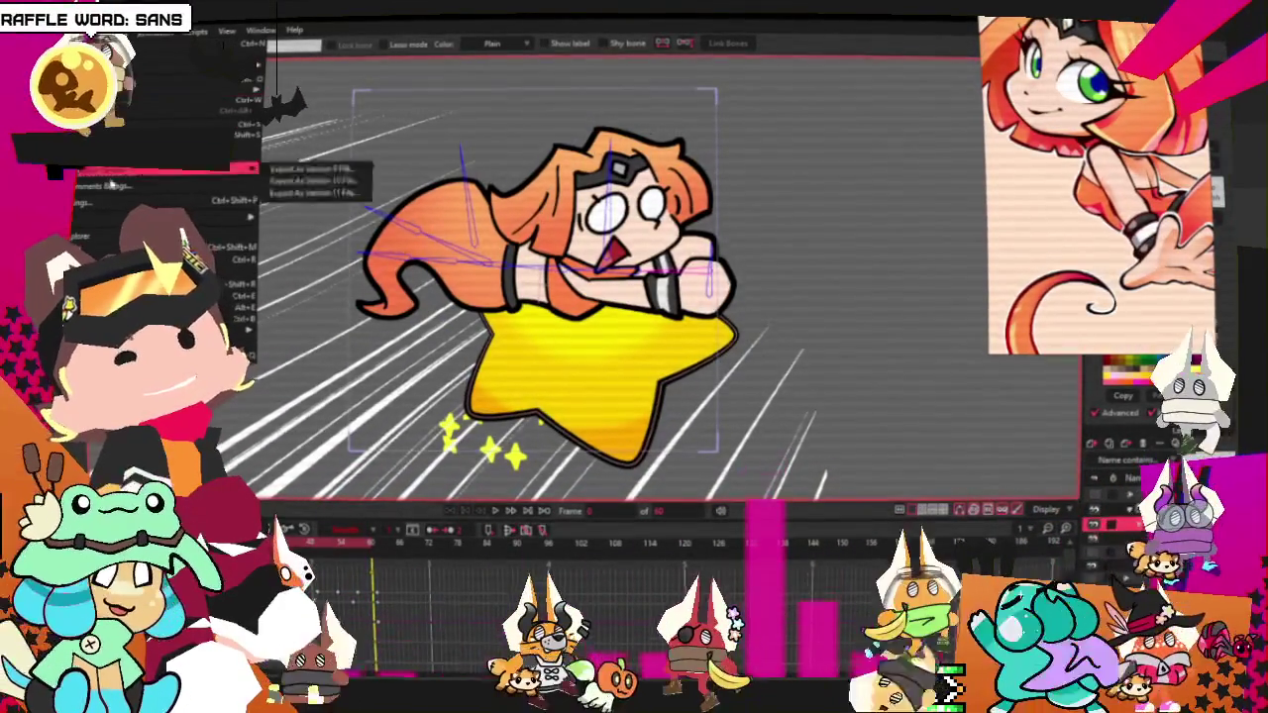
pyautogui.click(158, 259)
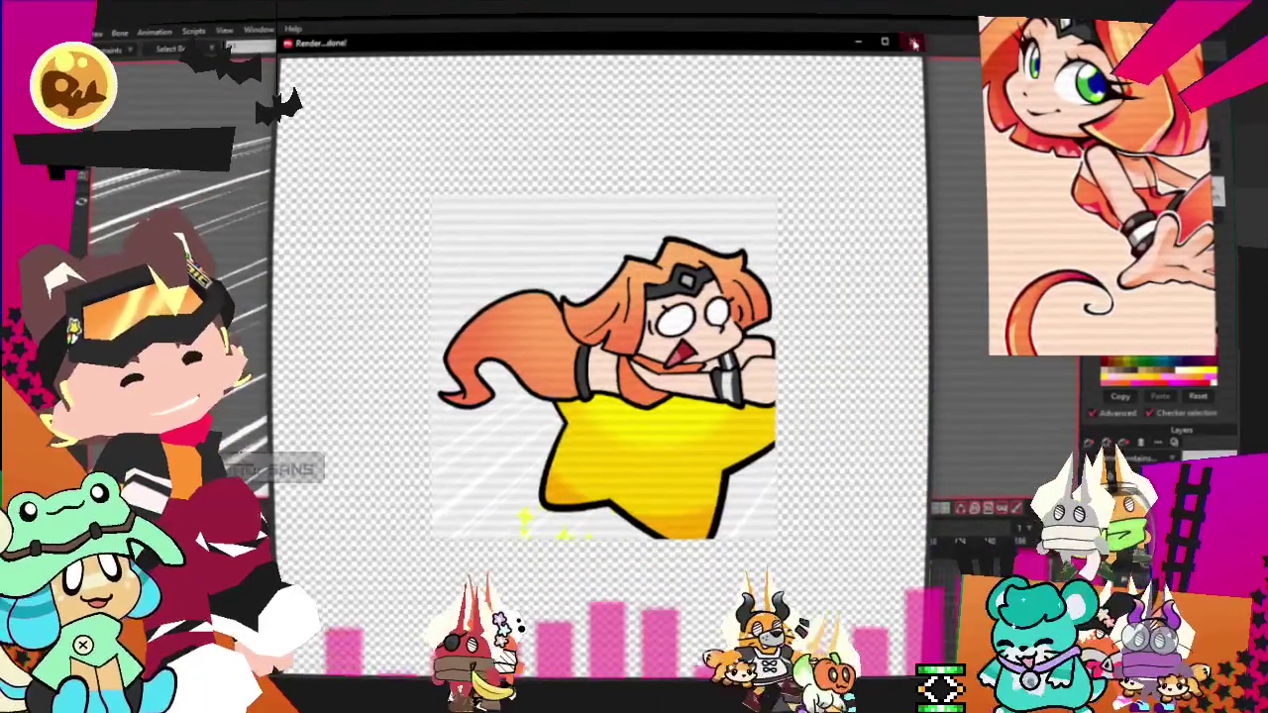
pyautogui.press('Escape')
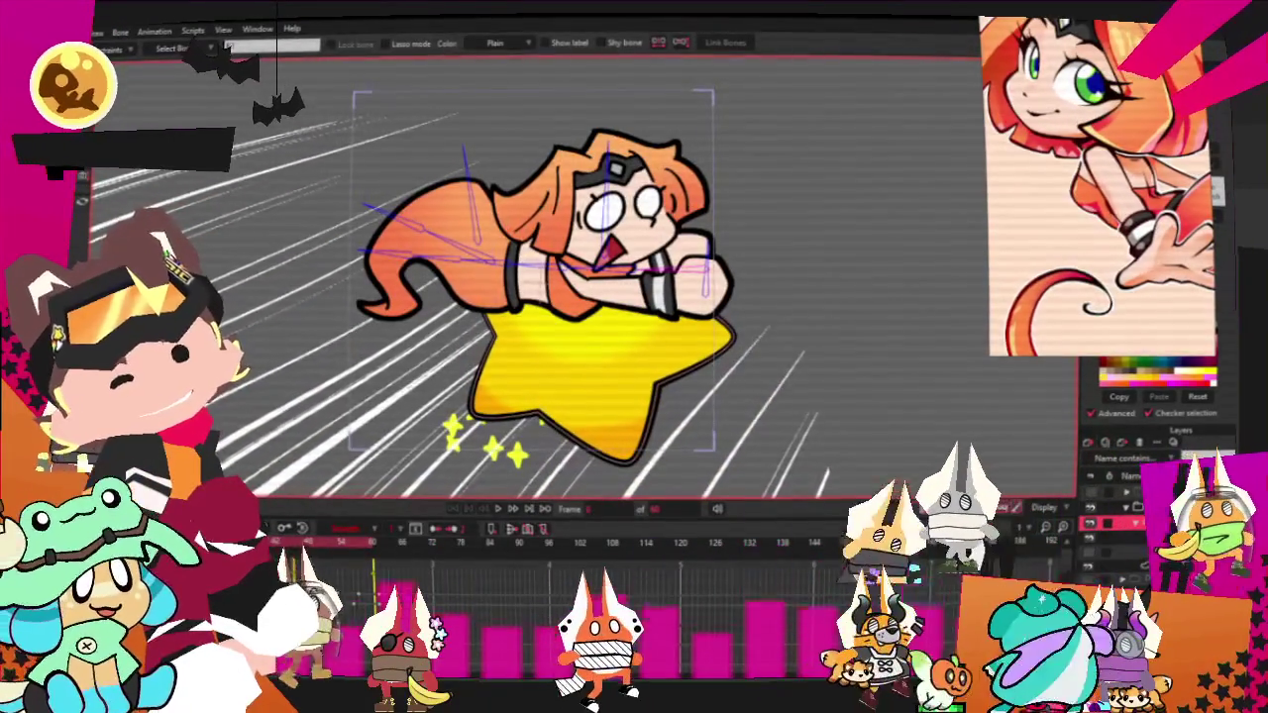
pyautogui.click(79, 29)
pyautogui.click(229, 307)
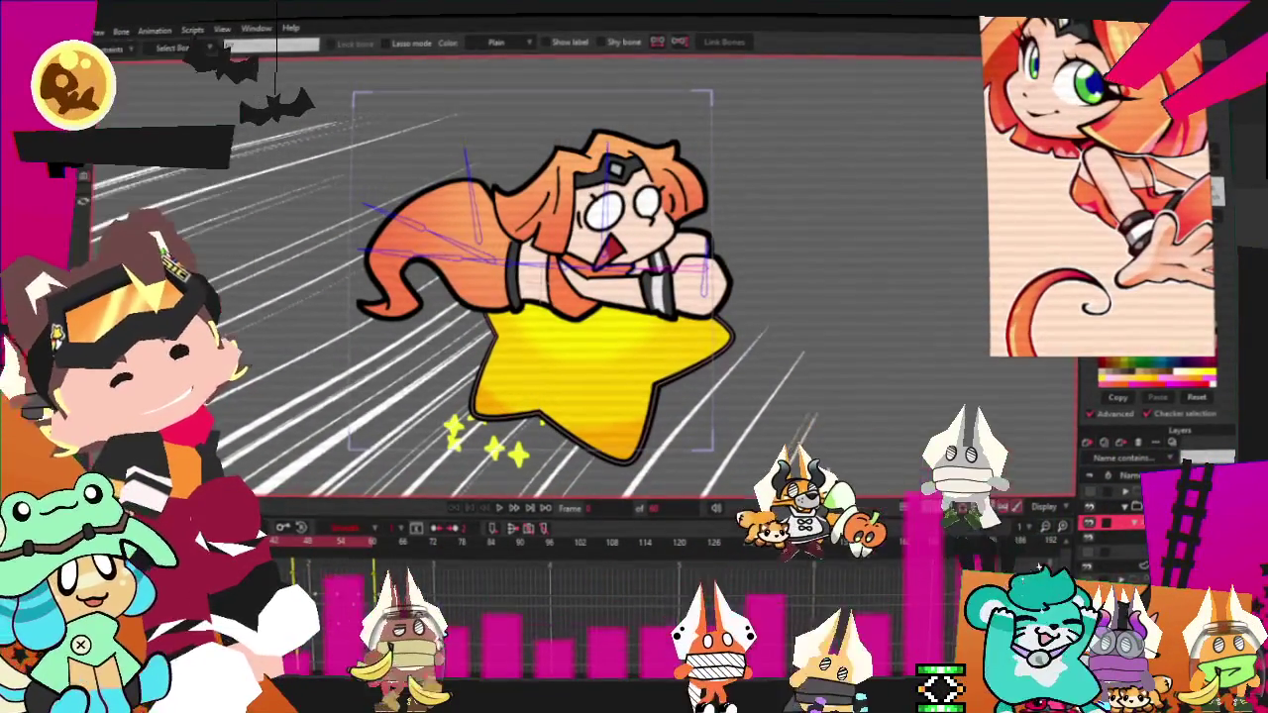